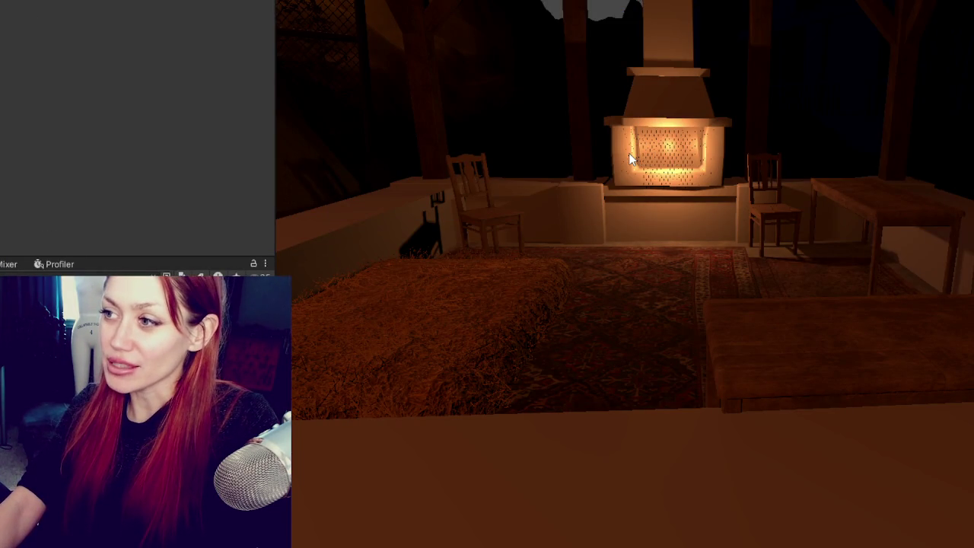
# Orbit around the patio and drag the stone-brick material onto the low front walls and fireplace base
pyautogui.moveTo(607, 142); pyautogui.dragTo(606, 123, button='right')
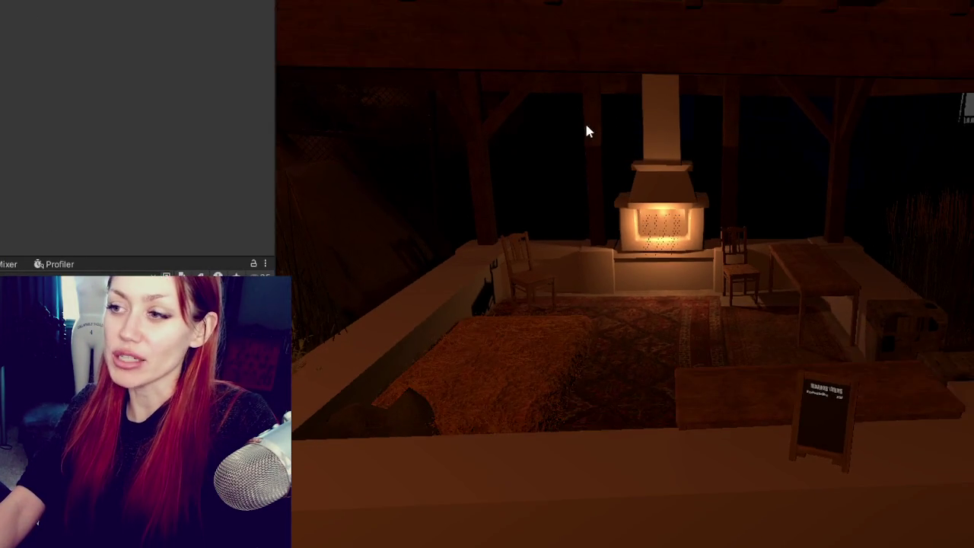
pyautogui.scroll(3, 417, 146)
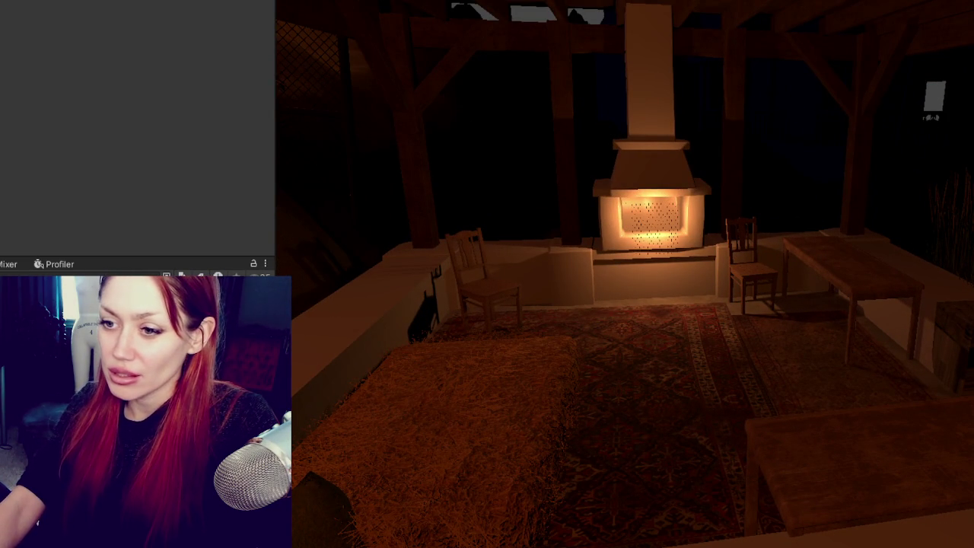
pyautogui.moveTo(784, 221); pyautogui.dragTo(691, 243)
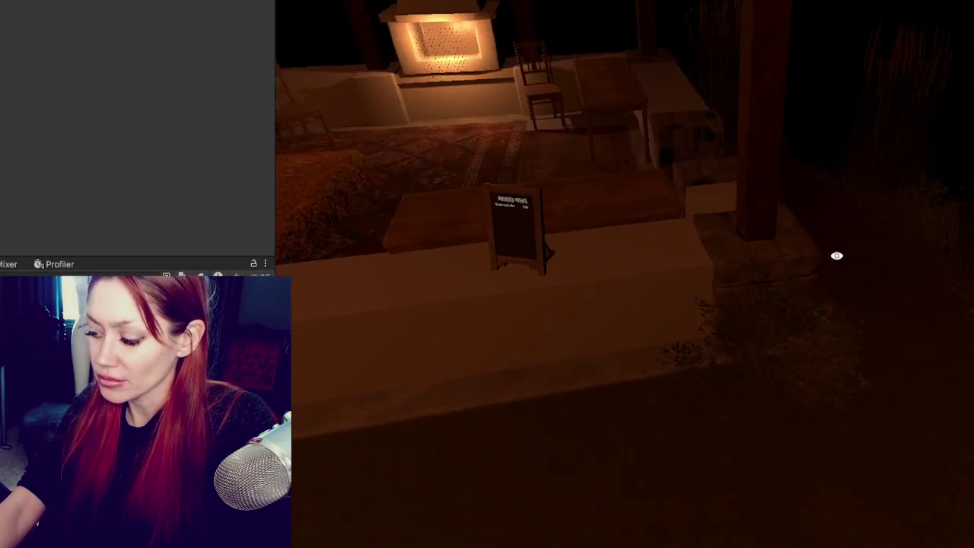
pyautogui.moveTo(837, 256)
pyautogui.mouseDown(button='right')
pyautogui.moveTo(868, 140)
pyautogui.moveTo(731, 96)
pyautogui.mouseUp(button='right')
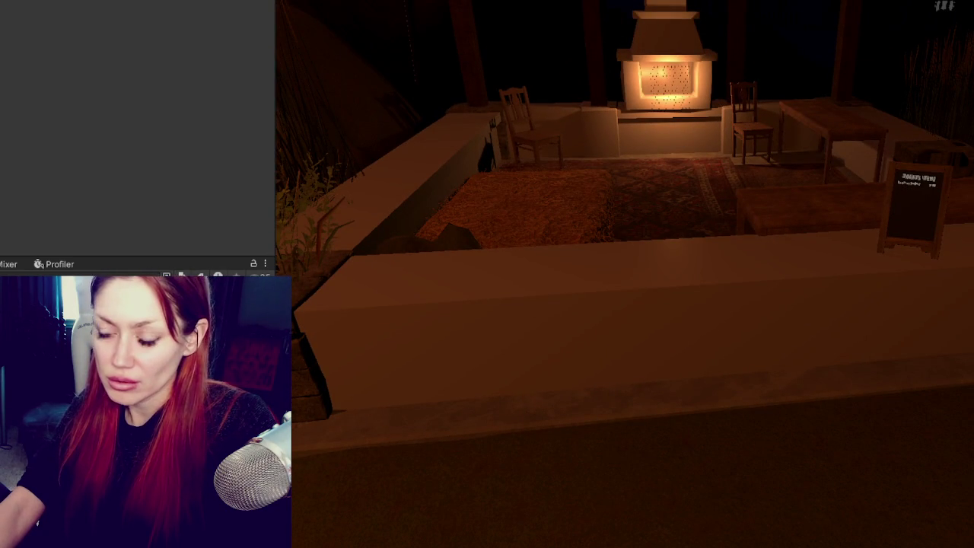
pyautogui.moveTo(617, 357)
pyautogui.mouseDown(button='right')
pyautogui.moveTo(687, 261)
pyautogui.moveTo(648, 237)
pyautogui.moveTo(745, 275)
pyautogui.mouseUp(button='right')
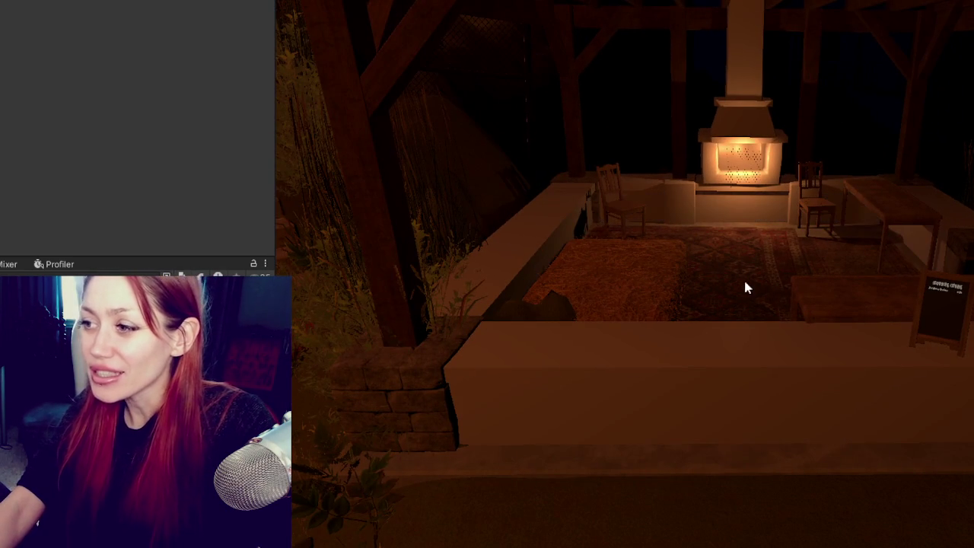
pyautogui.moveTo(471, 251); pyautogui.dragTo(680, 394)
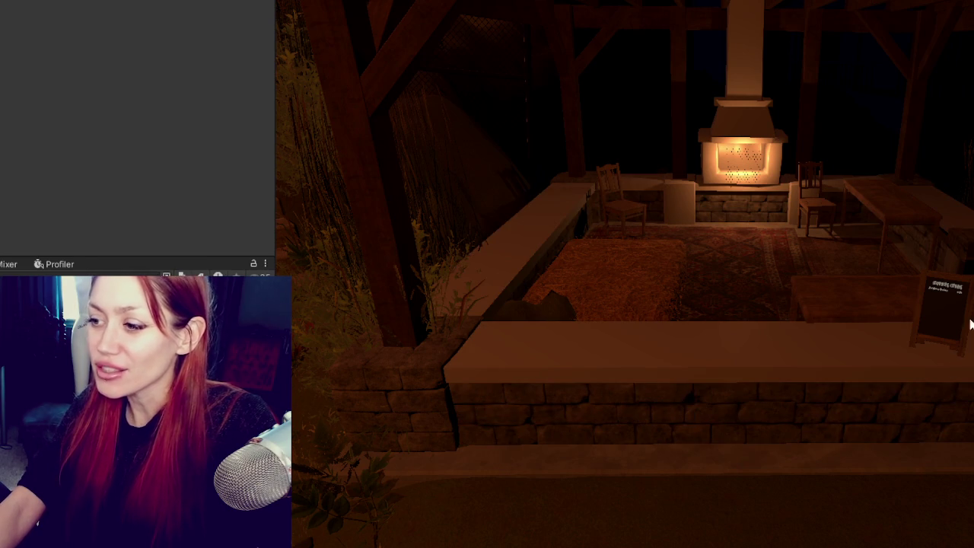
# Zoom and orbit the Scene view to look down into the pavilion
pyautogui.scroll(2, 825, 297)
pyautogui.scroll(2, 814, 285)
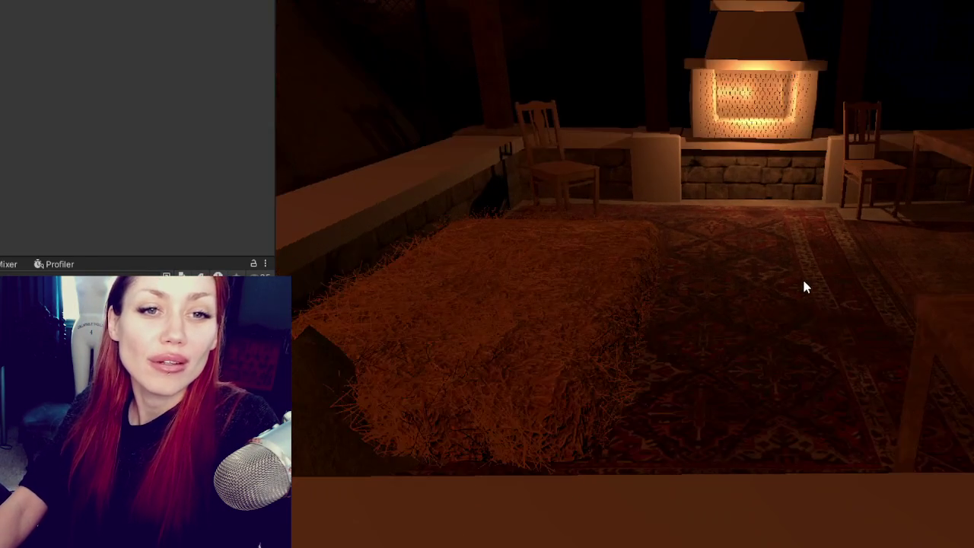
pyautogui.scroll(2, 820, 289)
pyautogui.scroll(2, 784, 297)
pyautogui.scroll(-3, 780, 302)
pyautogui.scroll(-1, 781, 274)
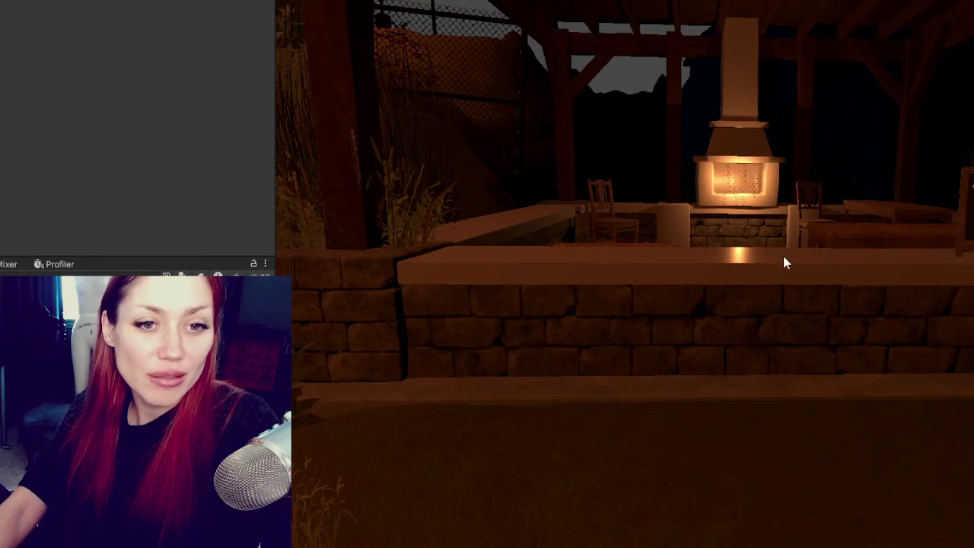
pyautogui.scroll(-2, 781, 261)
pyautogui.scroll(-2, 761, 322)
pyautogui.keyDown('alt'); pyautogui.moveTo(788, 304); pyautogui.dragTo(872, 389); pyautogui.keyUp('alt')
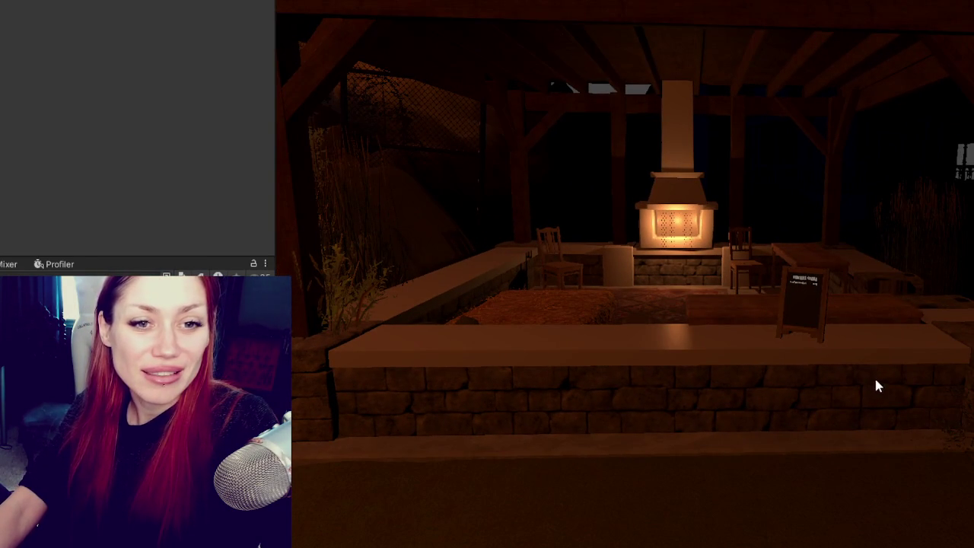
pyautogui.keyDown('alt'); pyautogui.moveTo(735, 368); pyautogui.dragTo(776, 388); pyautogui.keyUp('alt')
pyautogui.scroll(-2, 780, 391)
pyautogui.scroll(2, 787, 385)
pyautogui.scroll(2, 837, 343)
# Orbit around the fireplace and rug to inspect the pavilion walls
pyautogui.moveTo(587, 74)
pyautogui.keyDown('alt'); pyautogui.mouseDown()
pyautogui.moveTo(254, 135)
pyautogui.moveTo(34, 121)
pyautogui.mouseUp(); pyautogui.keyUp('alt')
pyautogui.scroll(-2, 529, 234)
pyautogui.moveTo(530, 234)
pyautogui.keyDown('alt'); pyautogui.mouseDown()
pyautogui.moveTo(554, 229)
pyautogui.moveTo(616, 178)
pyautogui.moveTo(695, 200)
pyautogui.moveTo(658, 177)
pyautogui.mouseUp(); pyautogui.keyUp('alt')
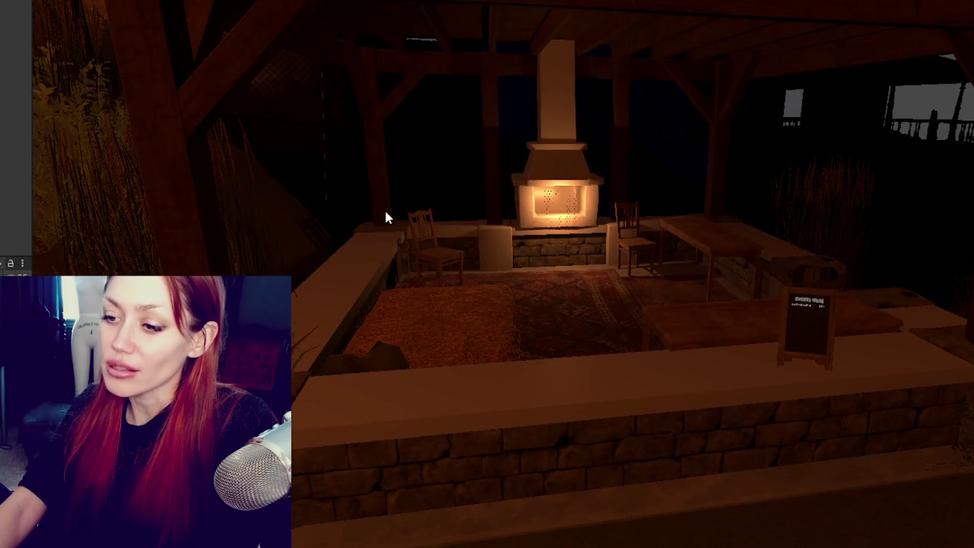
pyautogui.moveTo(467, 218)
pyautogui.keyDown('alt'); pyautogui.mouseDown()
pyautogui.moveTo(578, 289)
pyautogui.moveTo(587, 274)
pyautogui.mouseUp(); pyautogui.keyUp('alt')
pyautogui.moveTo(592, 219)
pyautogui.keyDown('alt'); pyautogui.mouseDown()
pyautogui.moveTo(598, 357)
pyautogui.moveTo(524, 274)
pyautogui.moveTo(542, 299)
pyautogui.mouseUp(); pyautogui.keyUp('alt')
pyautogui.scroll(-2, 598, 356)
pyautogui.moveTo(609, 303)
pyautogui.keyDown('alt'); pyautogui.mouseDown()
pyautogui.moveTo(446, 296)
pyautogui.moveTo(626, 324)
pyautogui.moveTo(555, 318)
pyautogui.moveTo(542, 302)
pyautogui.moveTo(587, 333)
pyautogui.moveTo(607, 322)
pyautogui.mouseUp(); pyautogui.keyUp('alt')
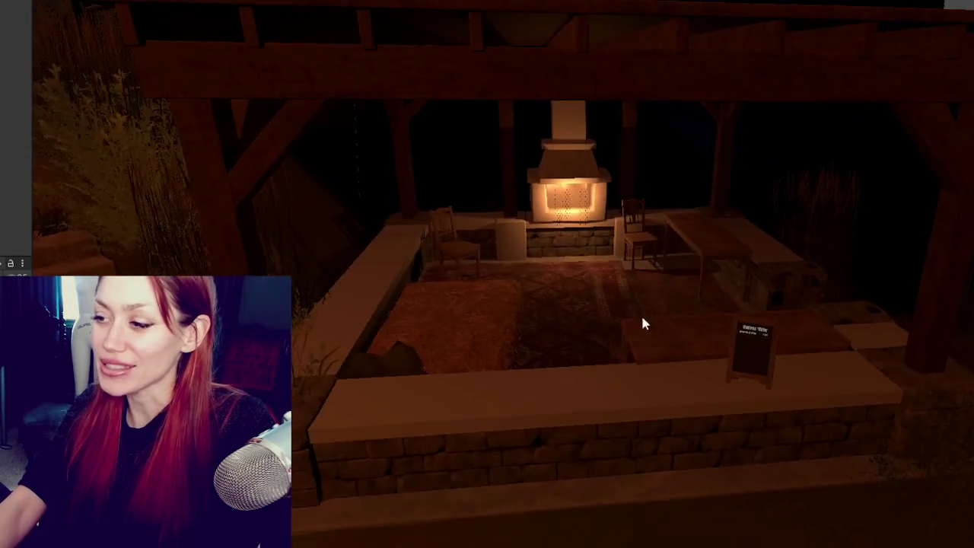
pyautogui.scroll(2, 607, 322)
pyautogui.scroll(2, 693, 315)
# Shift the foreground wooden table slightly left along X and widen the Inspector panel
pyautogui.click(691, 395)
pyautogui.moveTo(829, 439); pyautogui.dragTo(825, 440)
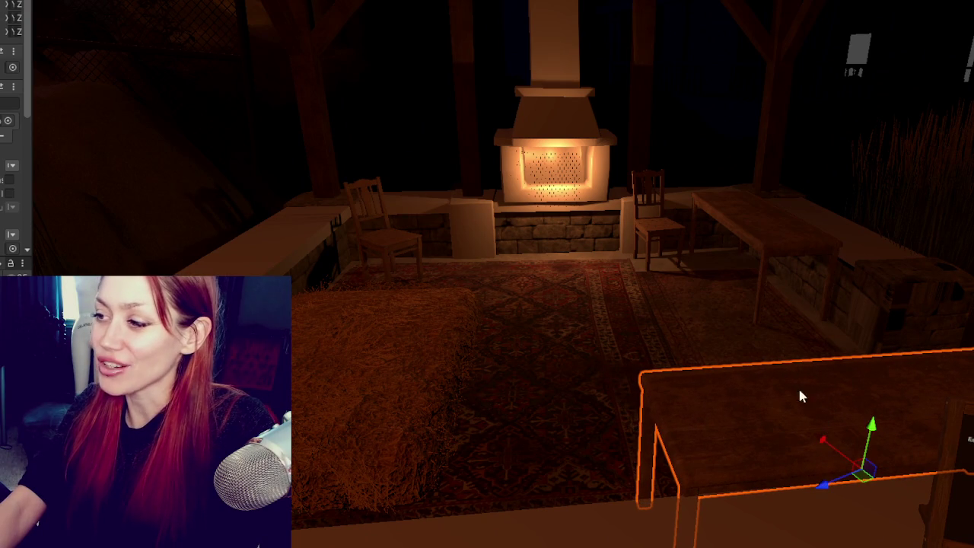
pyautogui.scroll(-2, 755, 307)
pyautogui.scroll(2, 659, 308)
pyautogui.moveTo(30, 152); pyautogui.dragTo(240, 152)
pyautogui.rightClick(38, 18)
pyautogui.moveTo(73, 26)
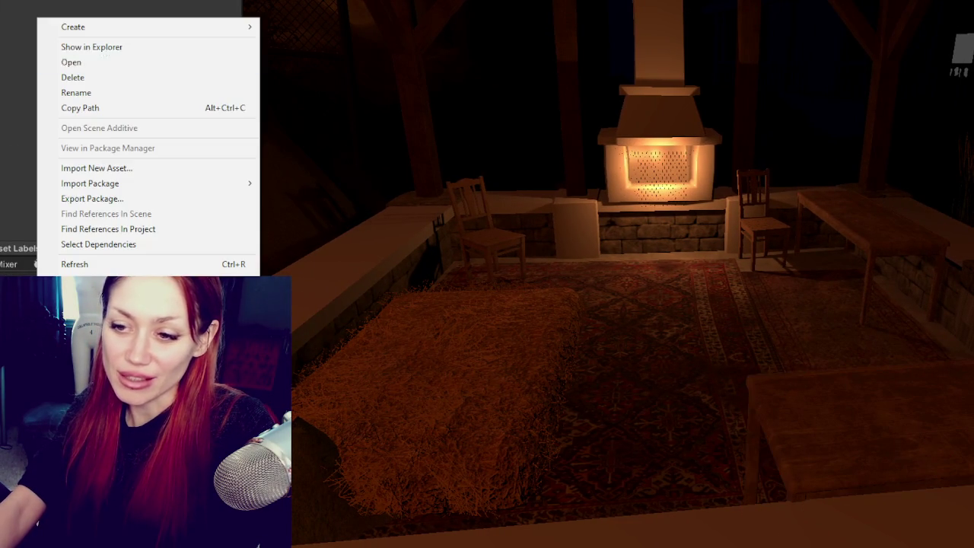
pyautogui.press('Escape')
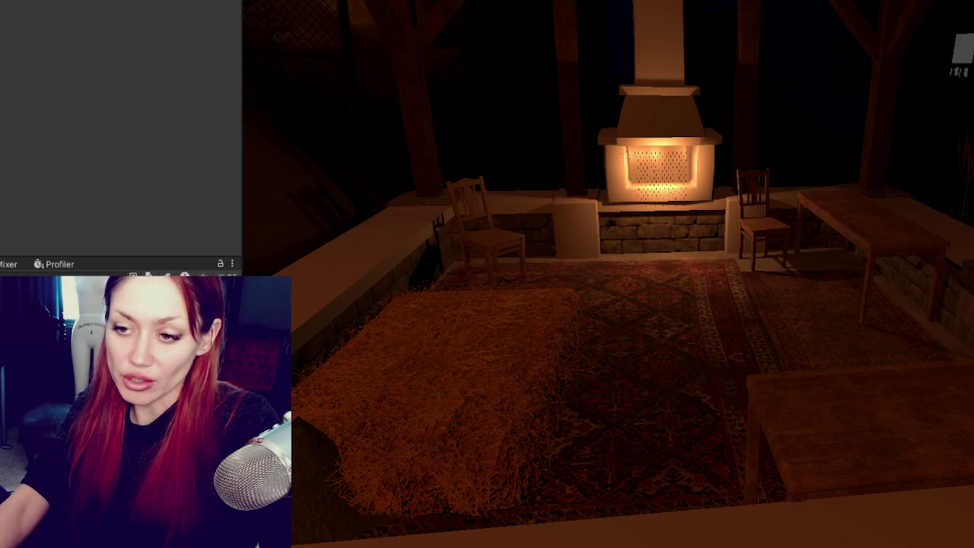
pyautogui.rightClick(113, 42)
pyautogui.click(394, 300)
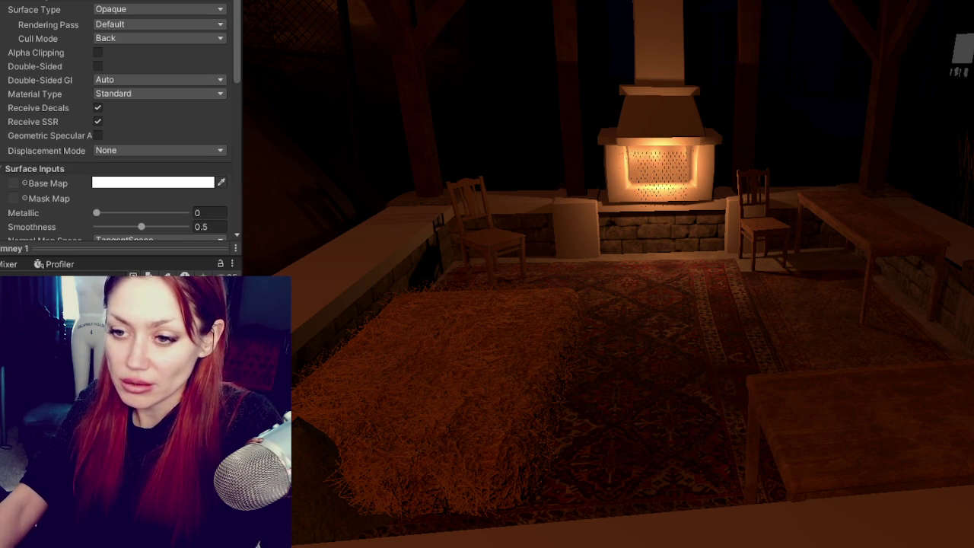
# Apply a new material to the chimney and assign its green mask texture
pyautogui.moveTo(152, 342); pyautogui.dragTo(607, 168)
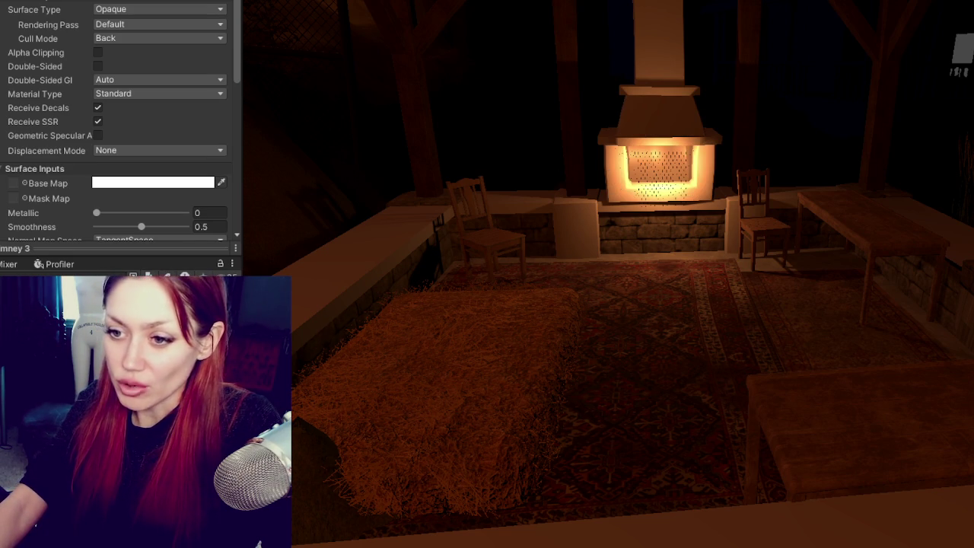
pyautogui.moveTo(607, 169); pyautogui.dragTo(675, 115)
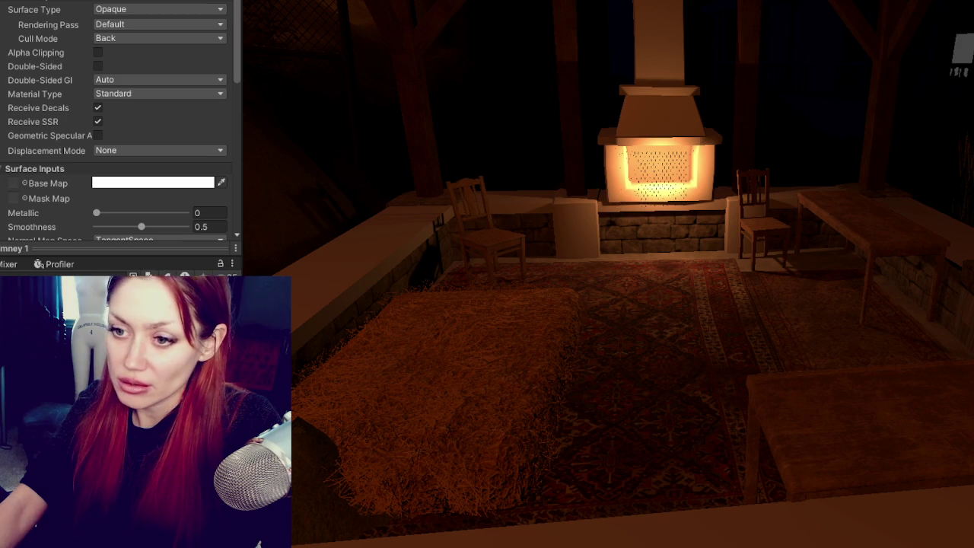
pyautogui.moveTo(688, 131); pyautogui.dragTo(668, 25)
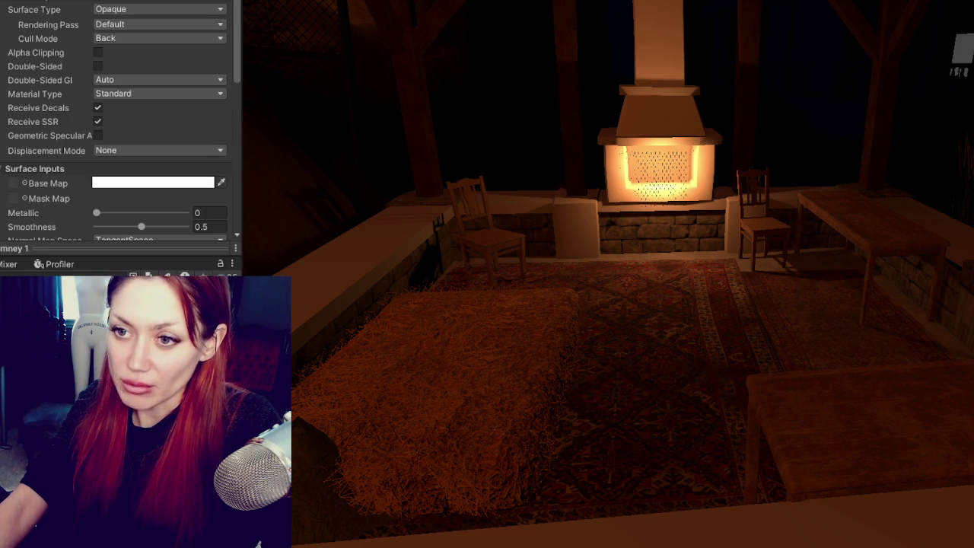
pyautogui.scroll(-4, 121, 156)
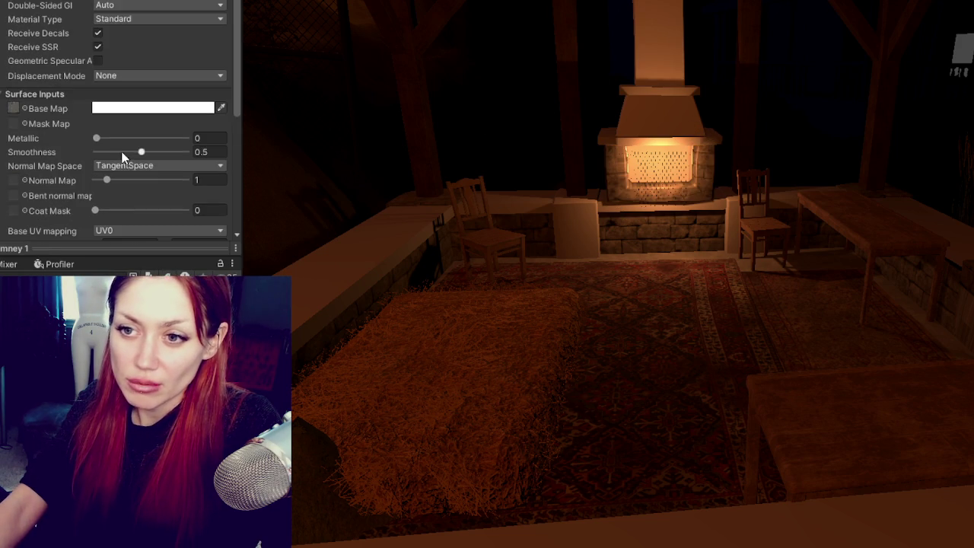
pyautogui.moveTo(55, 114); pyautogui.dragTo(13, 123)
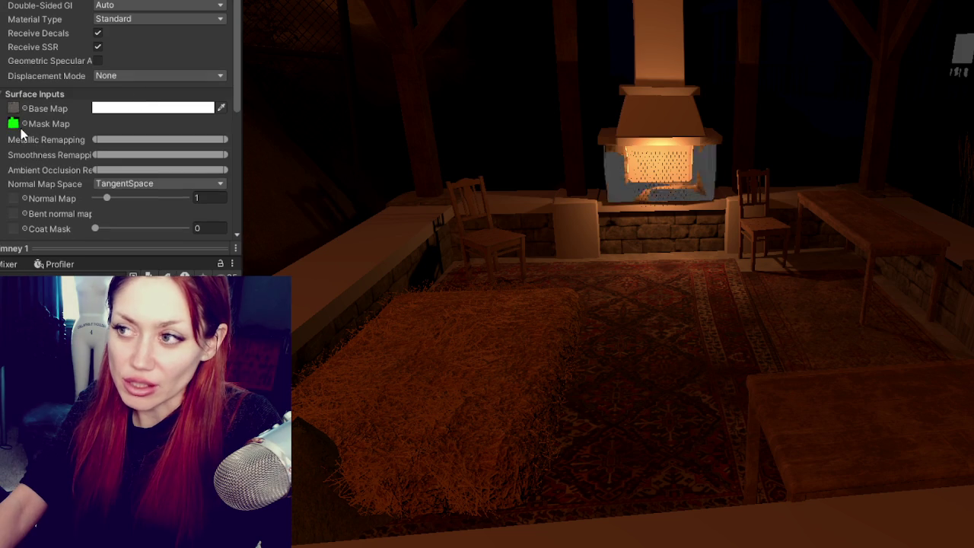
pyautogui.moveTo(39, 175); pyautogui.dragTo(14, 198)
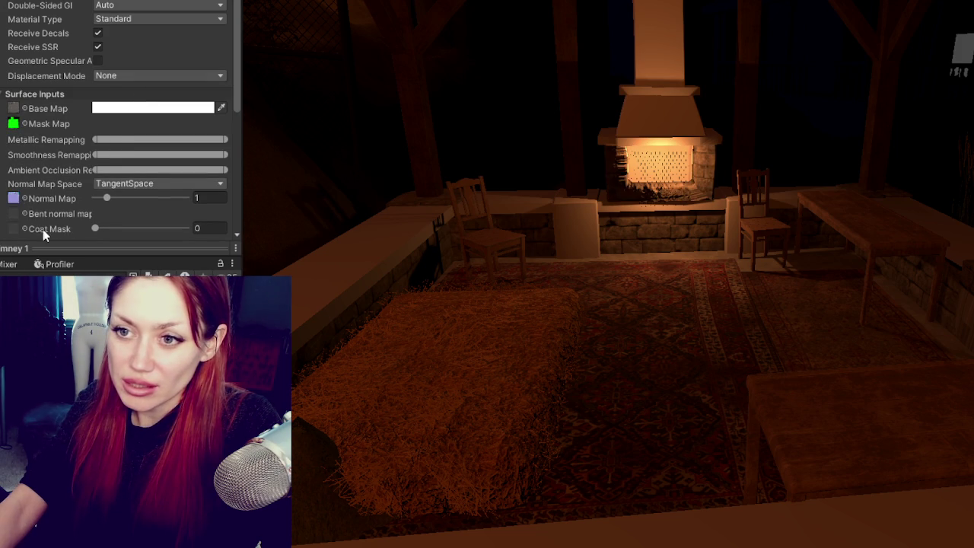
pyautogui.scroll(-4, 76, 182)
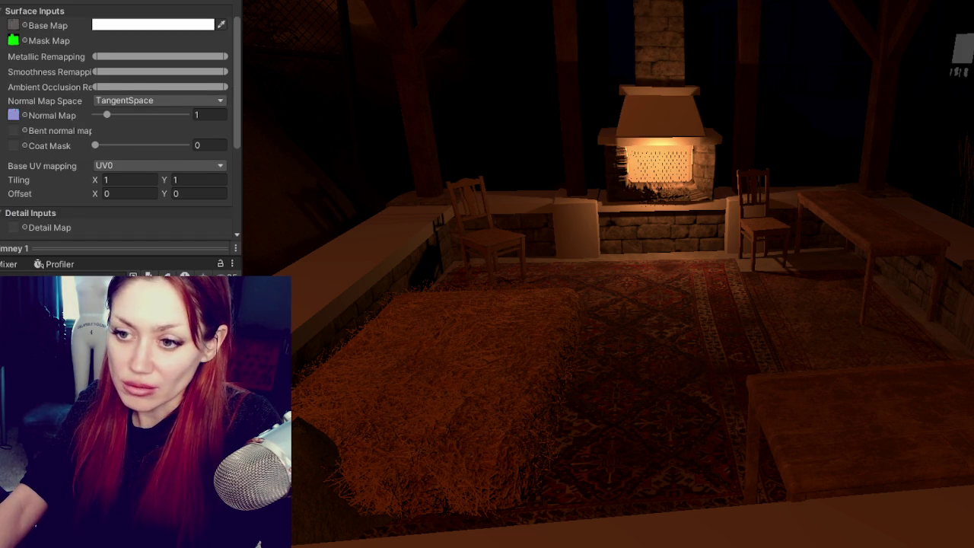
# Give the hood material its base colour, green mask and bluish normal map textures
pyautogui.moveTo(340, 312); pyautogui.dragTo(14, 25)
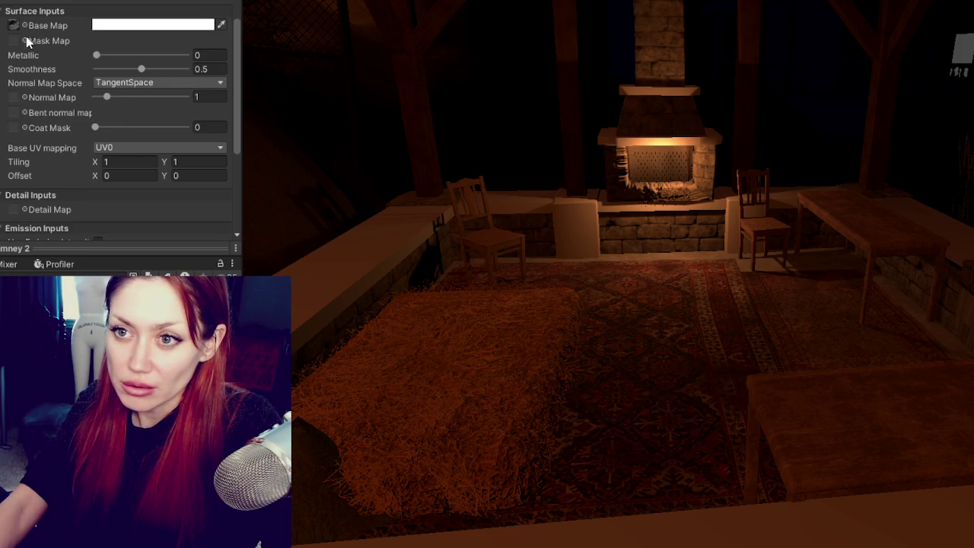
pyautogui.moveTo(25, 60); pyautogui.dragTo(13, 41)
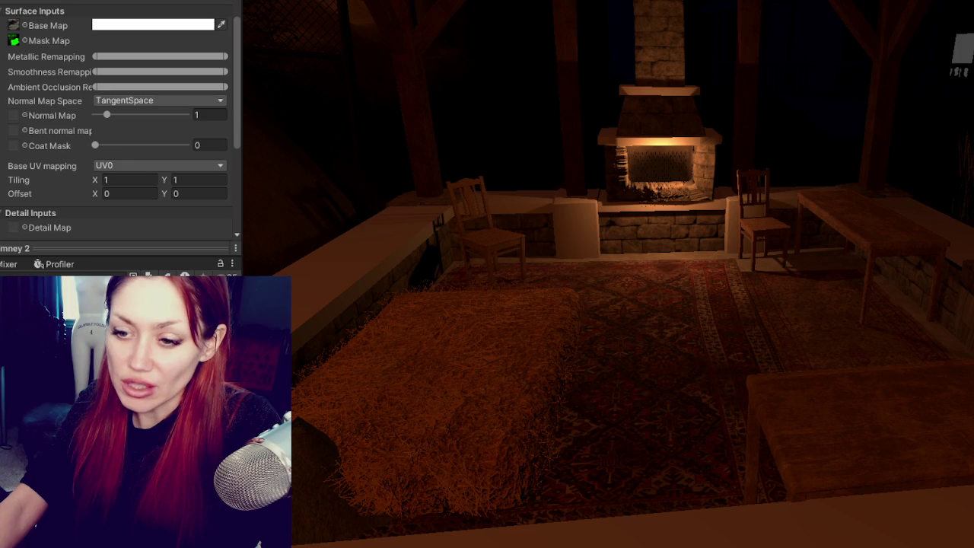
pyautogui.moveTo(14, 118); pyautogui.dragTo(14, 115)
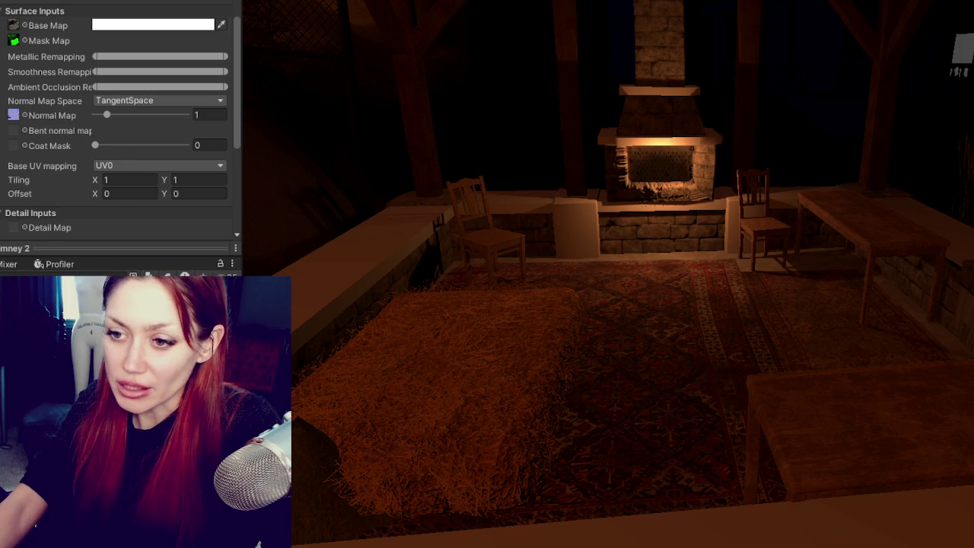
# Apply a third material to the fireplace, assign its green mask, and open that texture's import settings
pyautogui.moveTo(664, 124); pyautogui.dragTo(663, 124)
pyautogui.scroll(-3, 118, 121)
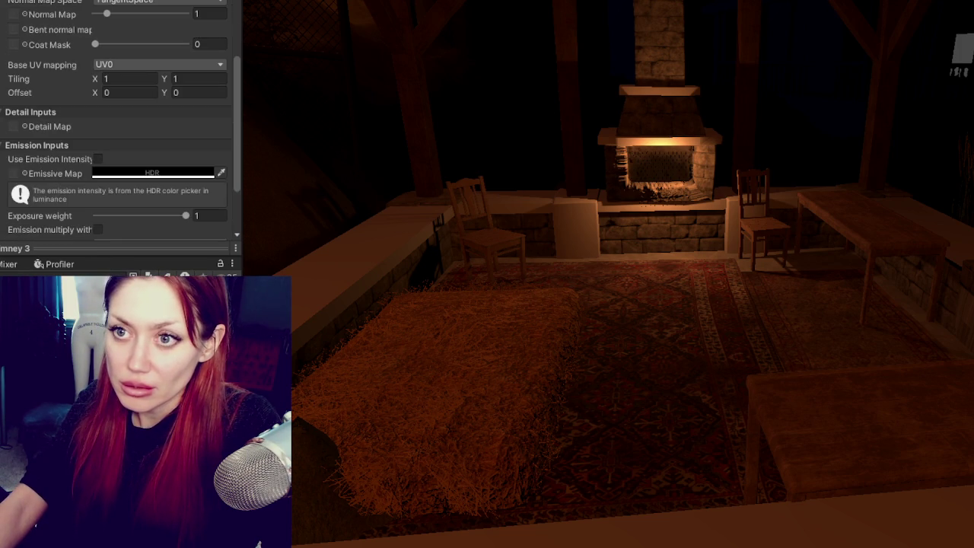
pyautogui.scroll(8, 5, 158)
pyautogui.moveTo(17, 194); pyautogui.dragTo(17, 194)
pyautogui.scroll(-2, 17, 194)
pyautogui.scroll(-2, 17, 194)
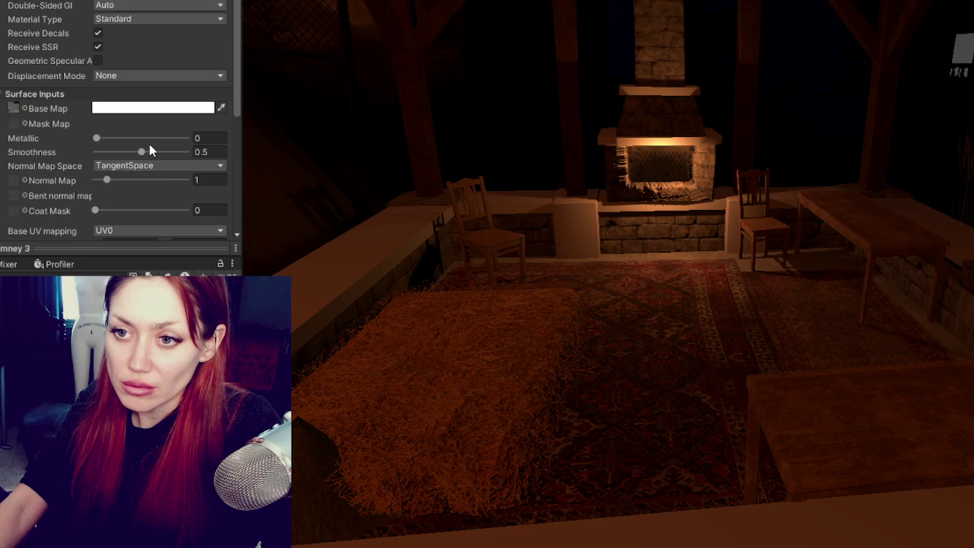
pyautogui.moveTo(64, 108); pyautogui.dragTo(13, 123)
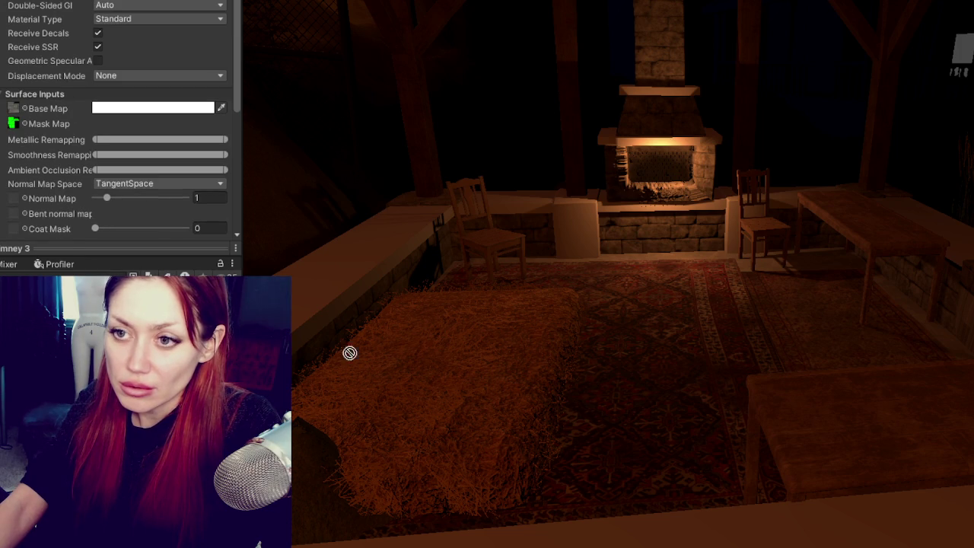
pyautogui.doubleClick(13, 124)
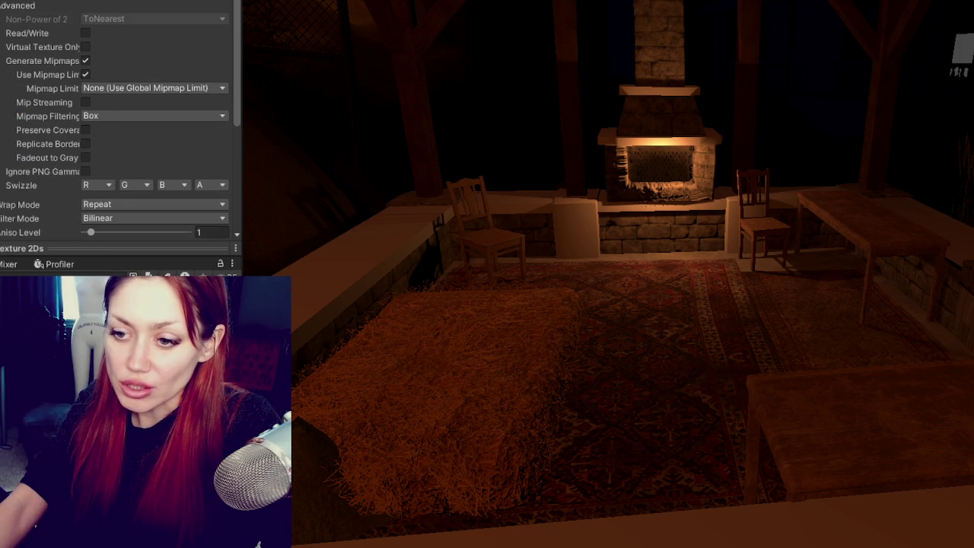
# Leave the texture's Texture Type unchanged and apply its import settings
pyautogui.scroll(3, 163, 189)
pyautogui.click(152, 11)
pyautogui.click(130, 28)
pyautogui.scroll(-5, 183, 76)
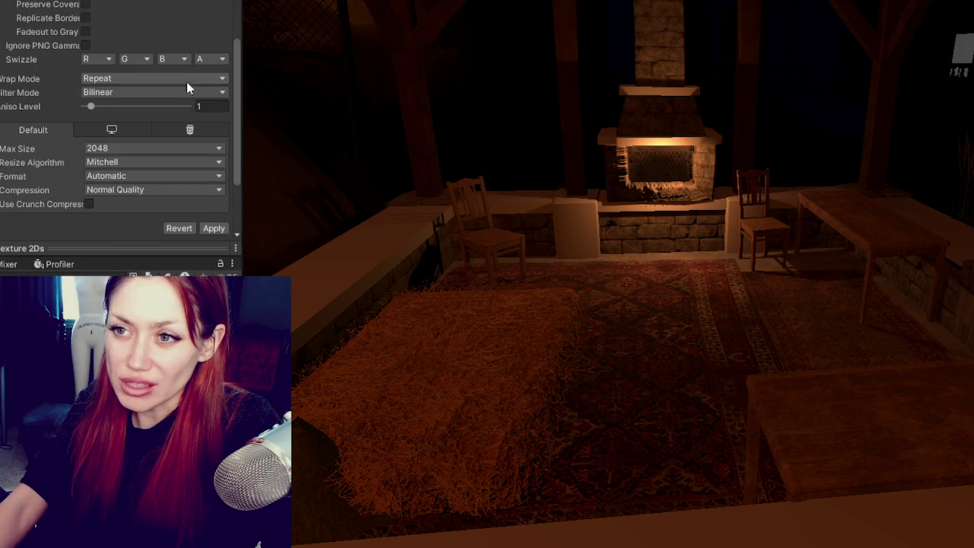
pyautogui.click(205, 227)
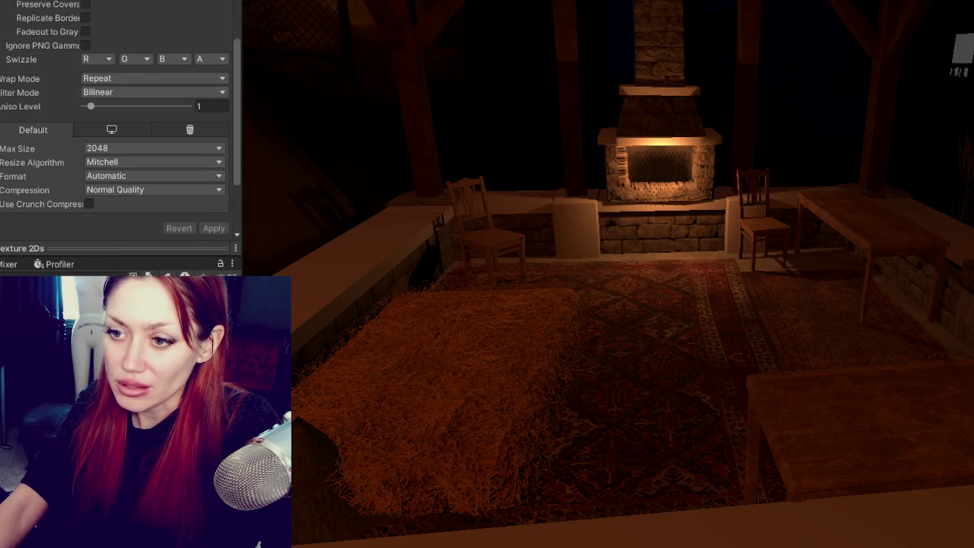
# Select the Chicken Wire Fire_Cover among the fireplace parts, then zoom out to the whole patio
pyautogui.moveTo(615, 183)
pyautogui.mouseDown(button='right')
pyautogui.moveTo(928, 188)
pyautogui.moveTo(645, 187)
pyautogui.moveTo(616, 285)
pyautogui.mouseUp(button='right')
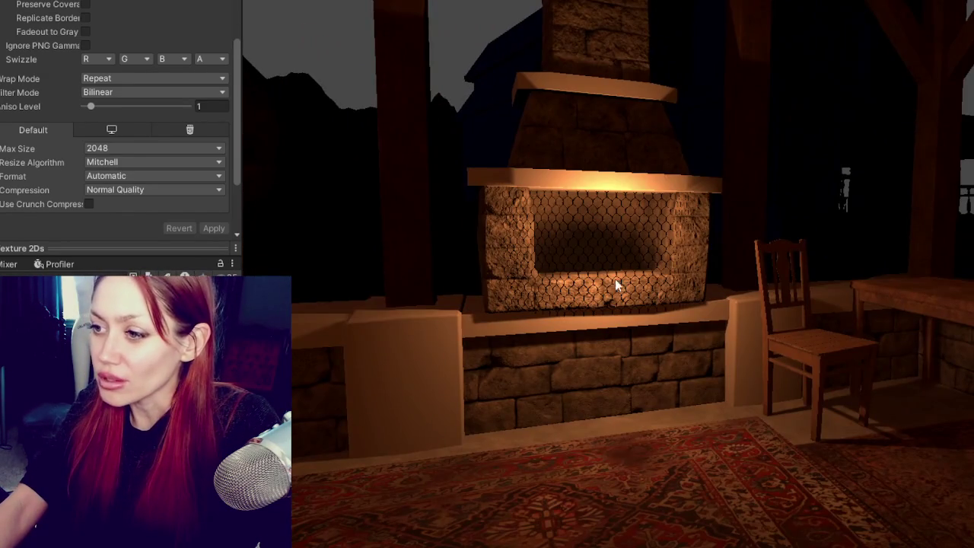
pyautogui.click(603, 296)
pyautogui.click(572, 299)
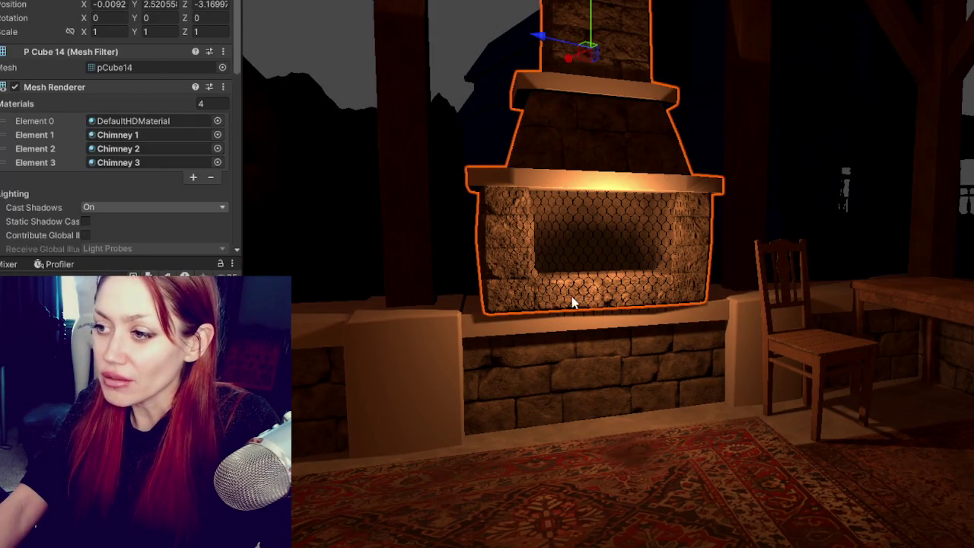
pyautogui.click(571, 314)
pyautogui.click(571, 314)
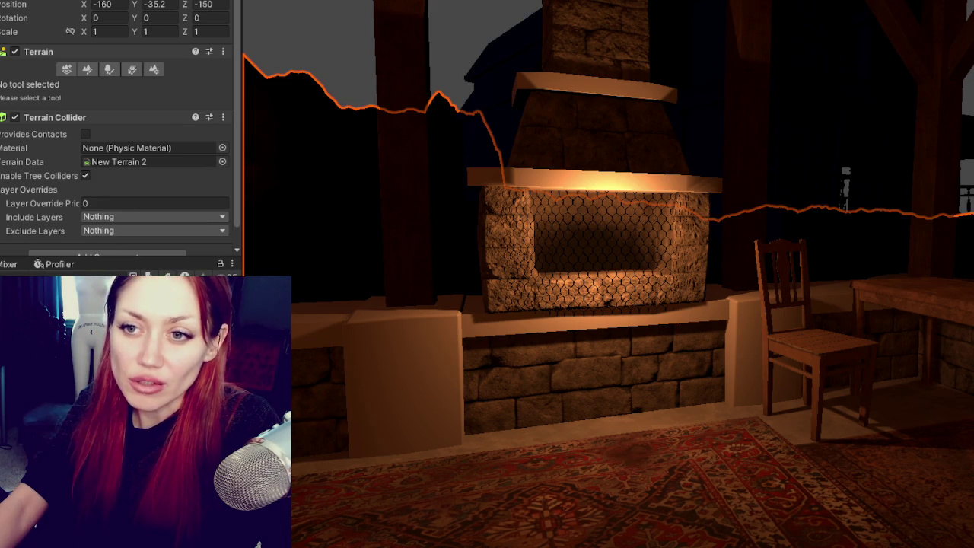
pyautogui.click(593, 251)
pyautogui.click(593, 251)
pyautogui.moveTo(668, 183); pyautogui.dragTo(866, 200, button='right')
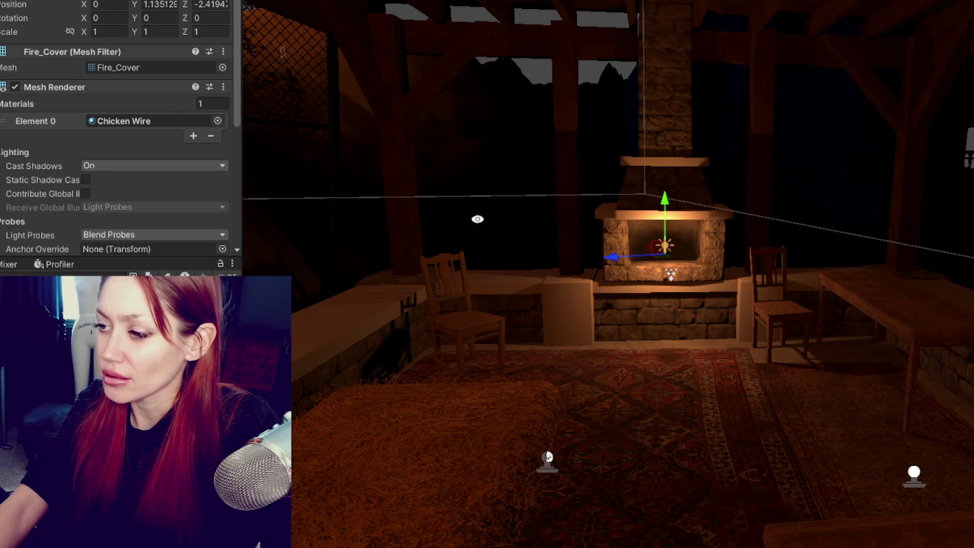
# Select the fire effect and its point light, and move the light right inside the firebox
pyautogui.moveTo(460, 219); pyautogui.dragTo(672, 272, button='right')
pyautogui.click(655, 285)
pyautogui.press('f')
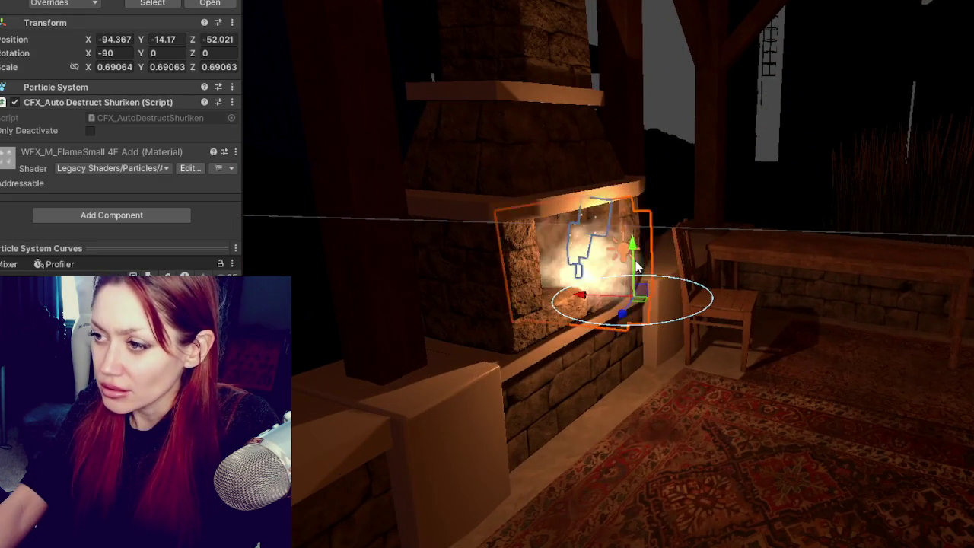
pyautogui.keyDown('shift'); pyautogui.click(579, 251); pyautogui.keyUp('shift')
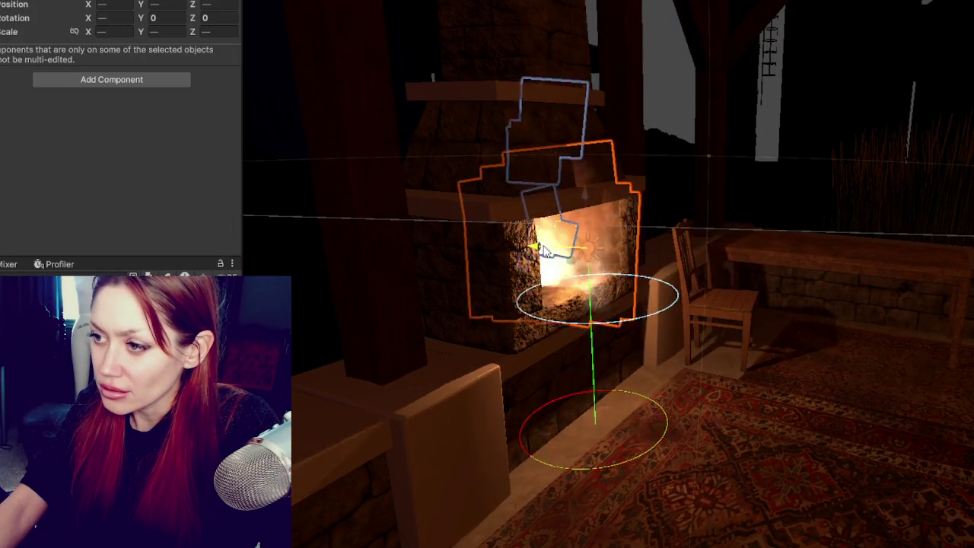
pyautogui.keyDown('alt'); pyautogui.moveTo(546, 253); pyautogui.dragTo(708, 241); pyautogui.keyUp('alt')
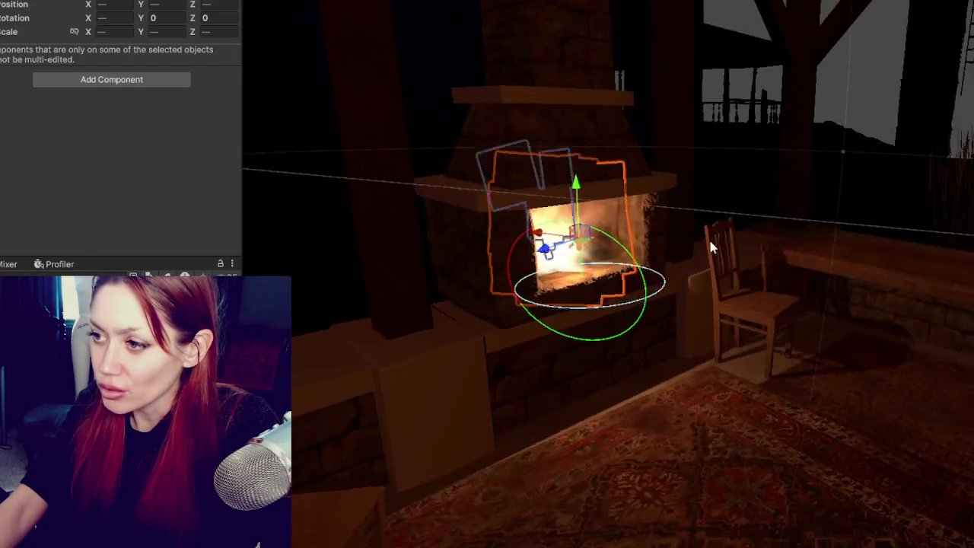
pyautogui.click(595, 239)
pyautogui.click(578, 237)
pyautogui.click(553, 229)
pyautogui.click(561, 242)
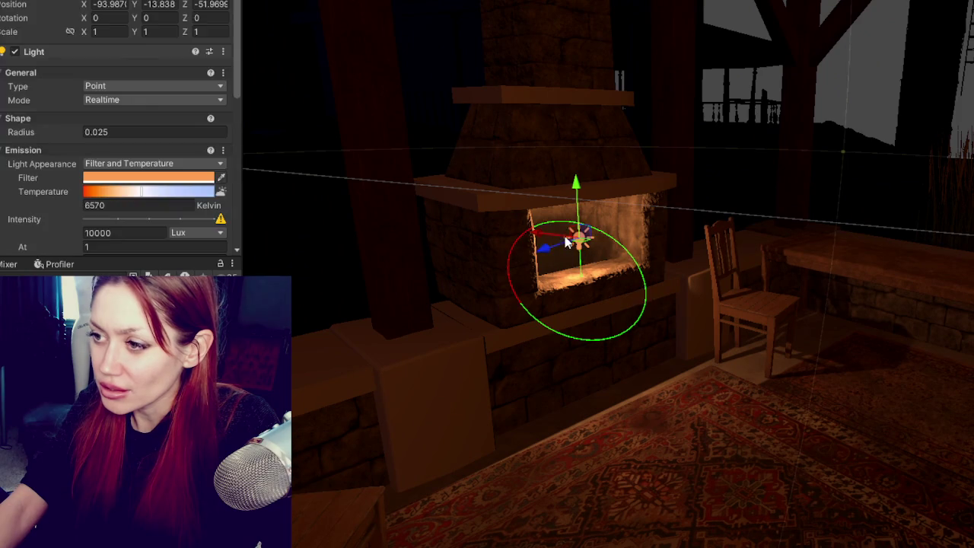
pyautogui.click(605, 267)
pyautogui.click(577, 241)
pyautogui.moveTo(551, 241); pyautogui.dragTo(631, 253)
# Turn off the point light's shadows
pyautogui.scroll(-5, 99, 167)
pyautogui.scroll(-5, 99, 167)
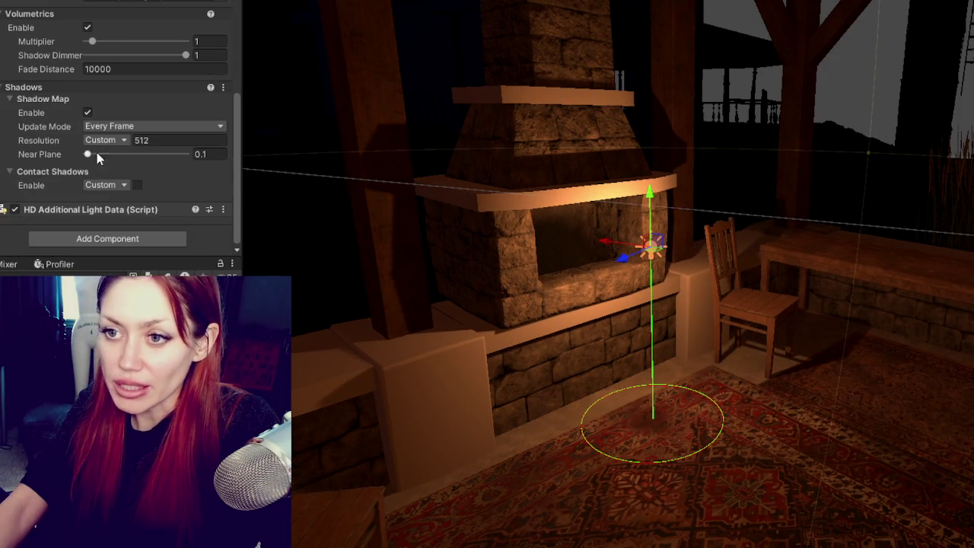
pyautogui.click(88, 113)
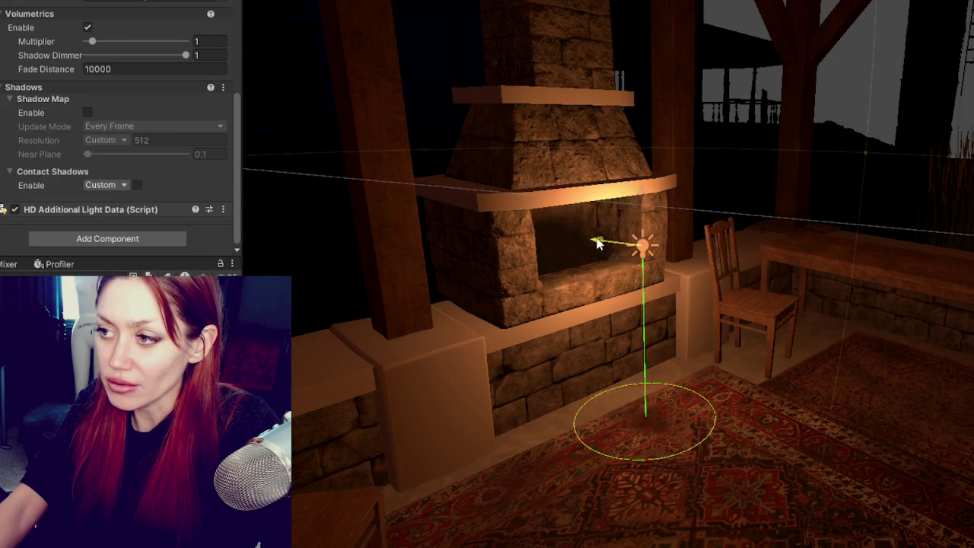
# Reselect the fire and point light together and shift both right in the firebox
pyautogui.keyDown('alt'); pyautogui.moveTo(595, 275); pyautogui.dragTo(685, 274); pyautogui.keyUp('alt')
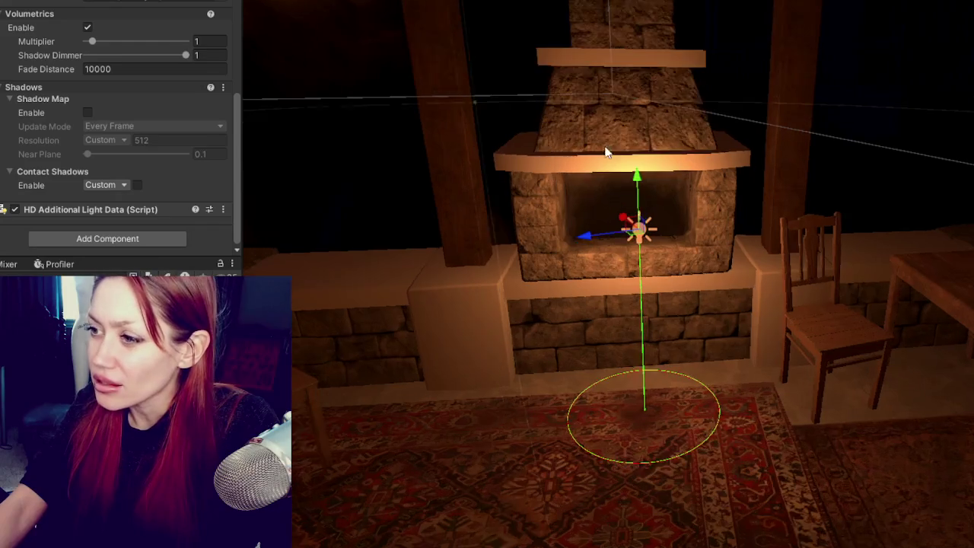
pyautogui.keyDown('alt'); pyautogui.moveTo(533, 380); pyautogui.dragTo(459, 386); pyautogui.keyUp('alt')
pyautogui.click(445, 382)
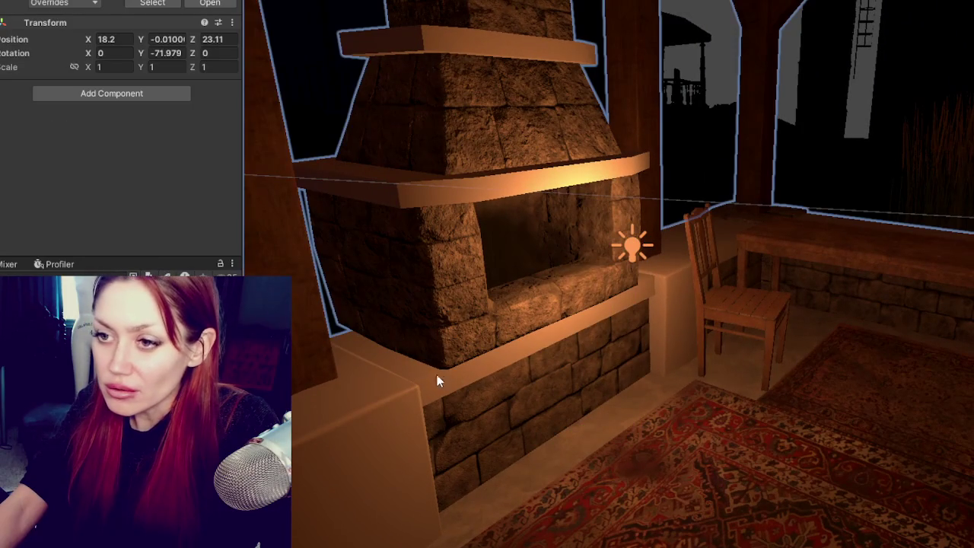
pyautogui.click(499, 276)
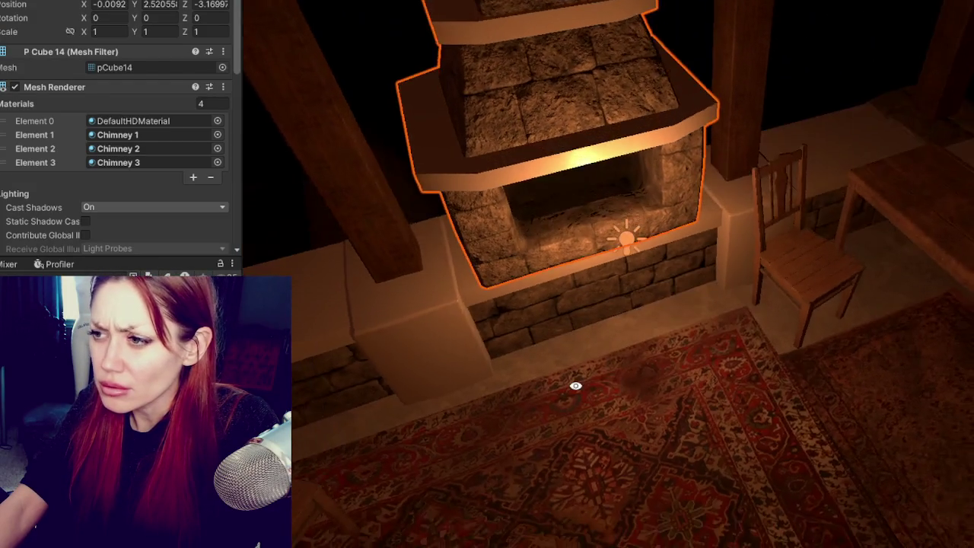
pyautogui.keyDown('alt'); pyautogui.moveTo(589, 273); pyautogui.dragTo(547, 254); pyautogui.keyUp('alt')
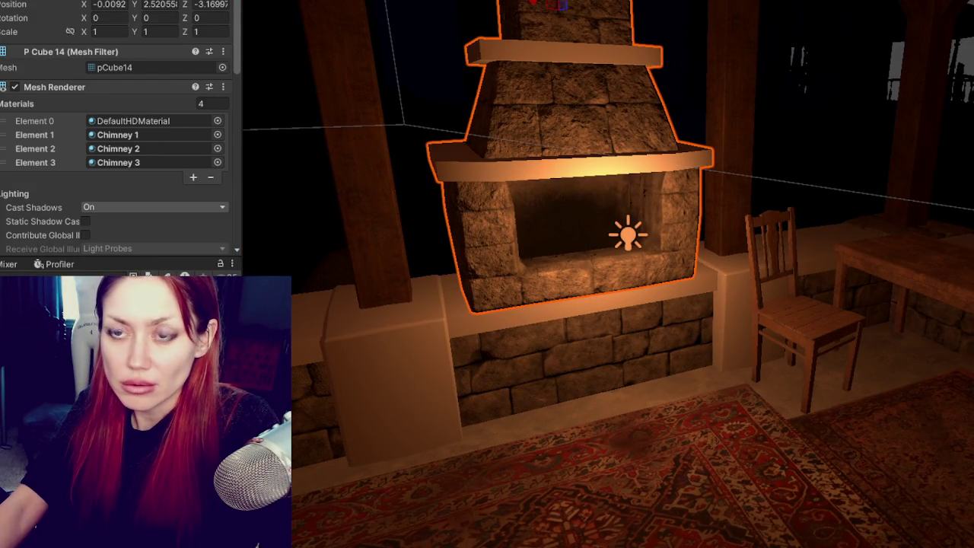
pyautogui.click(617, 244)
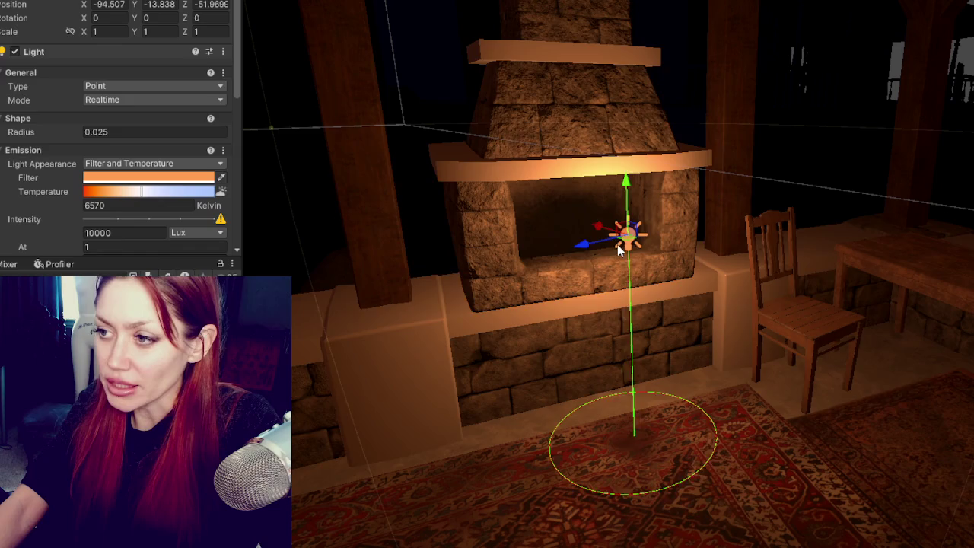
pyautogui.hotkey('ctrl', 'z')
pyautogui.click(617, 245)
pyautogui.click(617, 245)
pyautogui.click(617, 245)
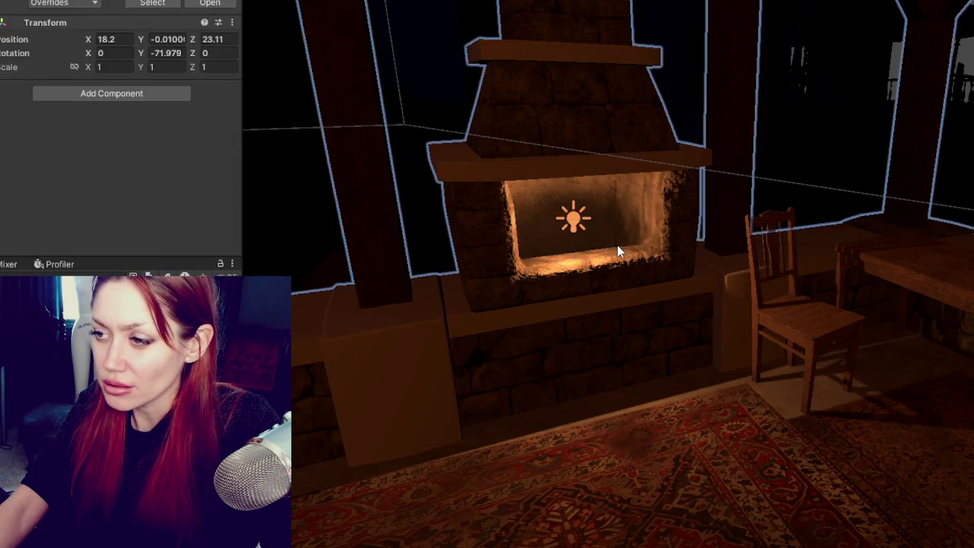
pyautogui.keyDown('shift'); pyautogui.click(617, 245); pyautogui.keyUp('shift')
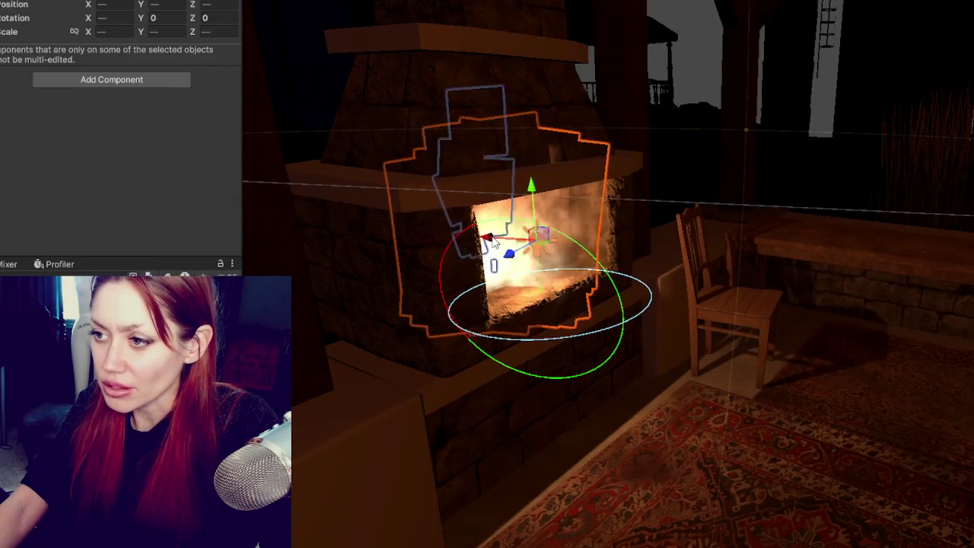
pyautogui.moveTo(491, 240); pyautogui.dragTo(556, 260)
# Move the fire particle effect slightly left along X and tilt it around Z
pyautogui.click(554, 260)
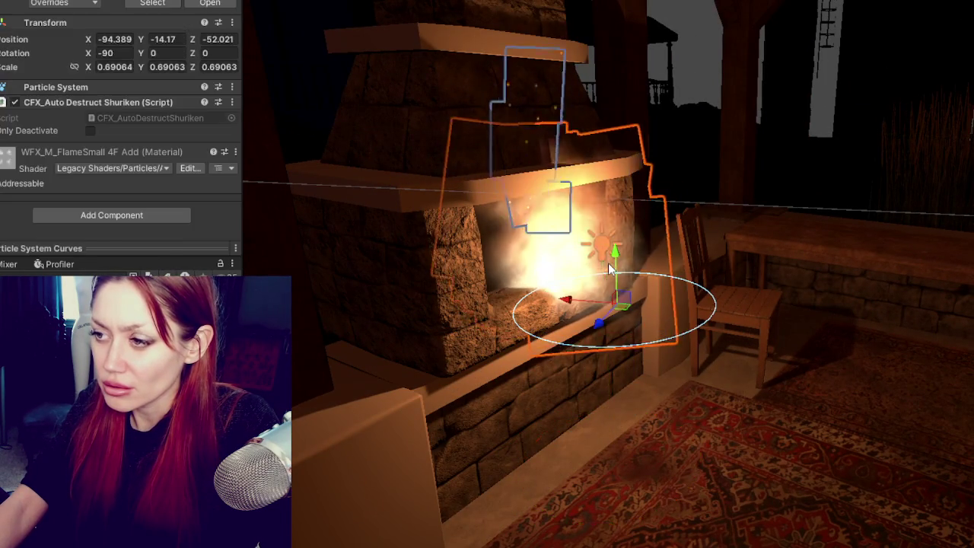
pyautogui.click(551, 260)
pyautogui.click(546, 261)
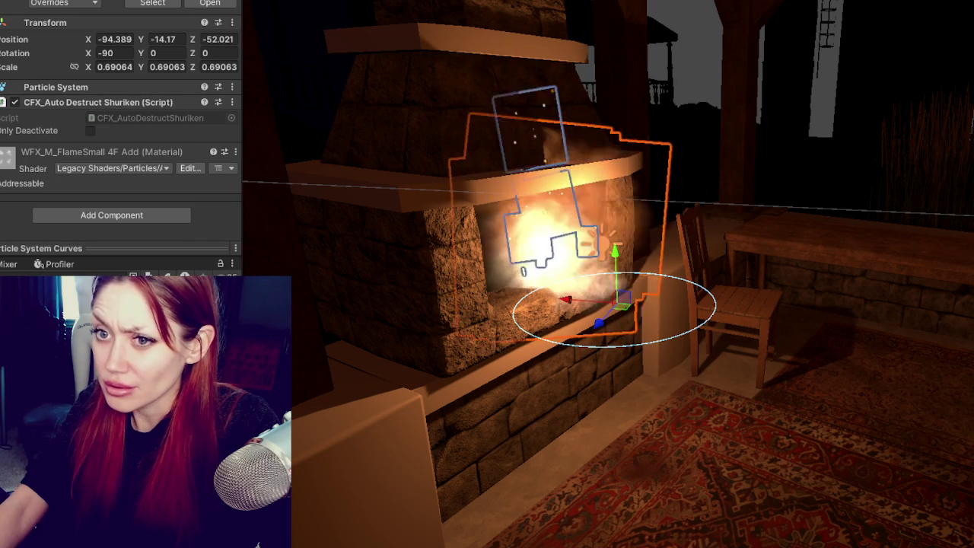
pyautogui.moveTo(566, 299)
pyautogui.mouseDown()
pyautogui.moveTo(489, 272)
pyautogui.moveTo(506, 306)
pyautogui.moveTo(477, 273)
pyautogui.moveTo(533, 263)
pyautogui.mouseUp()
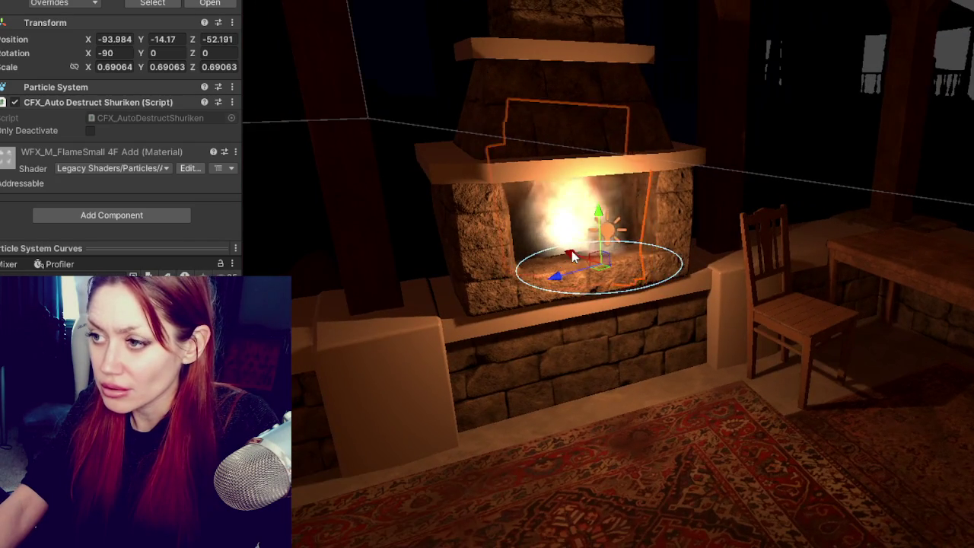
pyautogui.press('e')
pyautogui.moveTo(586, 293); pyautogui.dragTo(630, 281)
pyautogui.press('w')
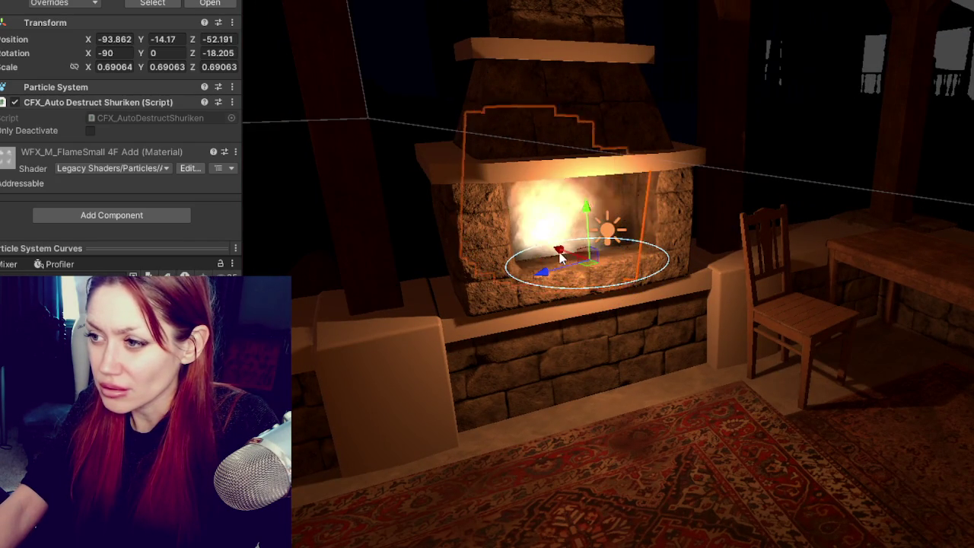
# Nudge the point light to a new spot and uncheck its Shadow Map Enable
pyautogui.click(594, 231)
pyautogui.moveTo(593, 230); pyautogui.dragTo(603, 243)
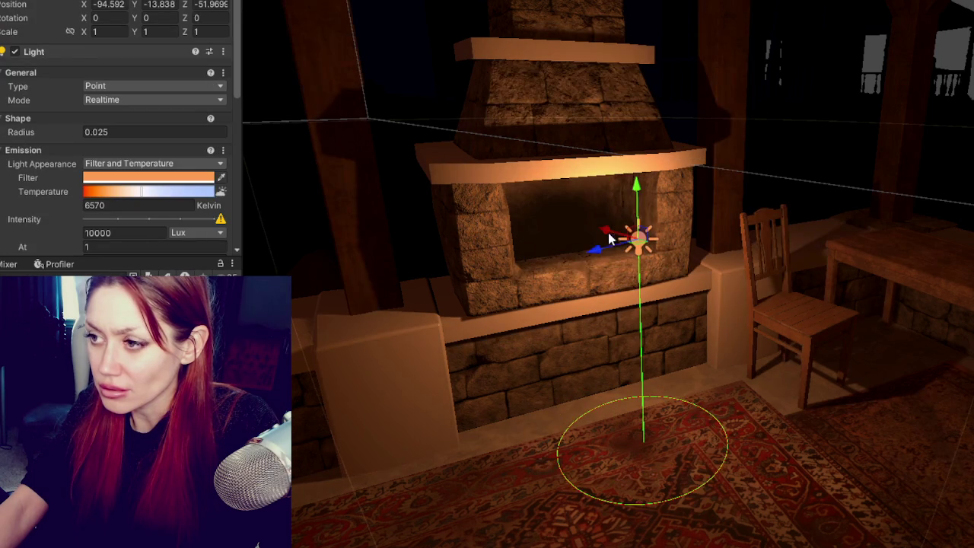
pyautogui.scroll(-5, 65, 125)
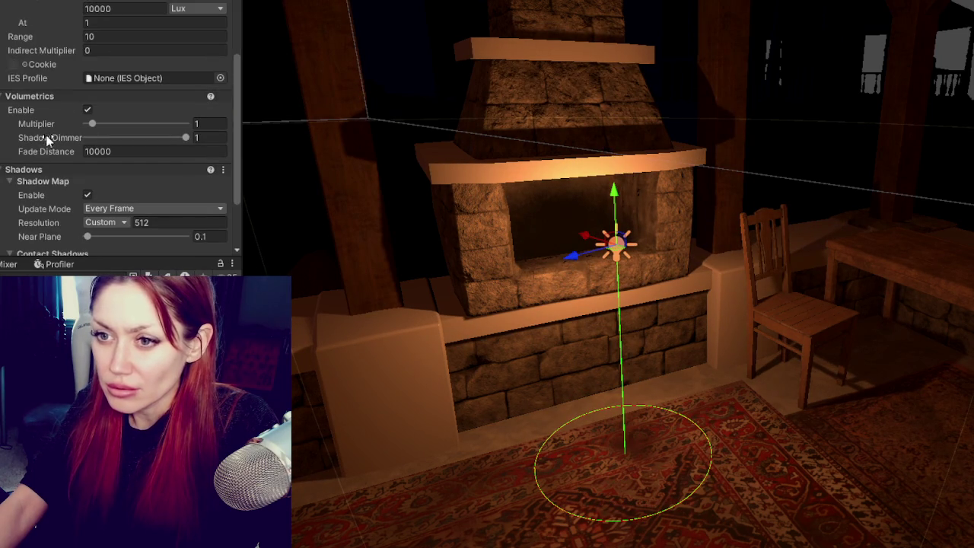
pyautogui.click(87, 195)
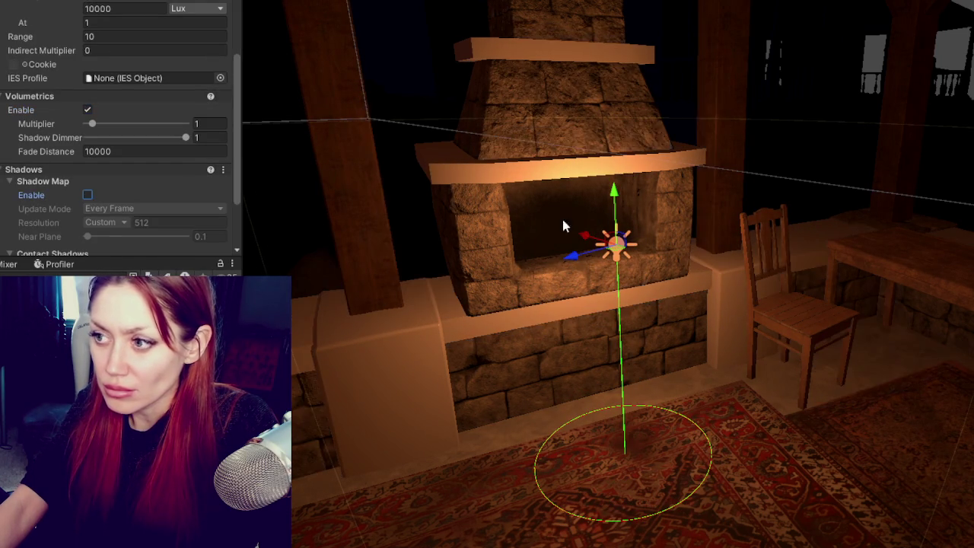
pyautogui.scroll(-2, 700, 232)
pyautogui.moveTo(631, 183)
pyautogui.keyDown('alt'); pyautogui.mouseDown()
pyautogui.moveTo(680, 205)
pyautogui.moveTo(625, 234)
pyautogui.moveTo(724, 233)
pyautogui.moveTo(696, 182)
pyautogui.moveTo(731, 246)
pyautogui.moveTo(718, 145)
pyautogui.moveTo(611, 190)
pyautogui.moveTo(694, 213)
pyautogui.moveTo(737, 298)
pyautogui.mouseUp(); pyautogui.keyUp('alt')
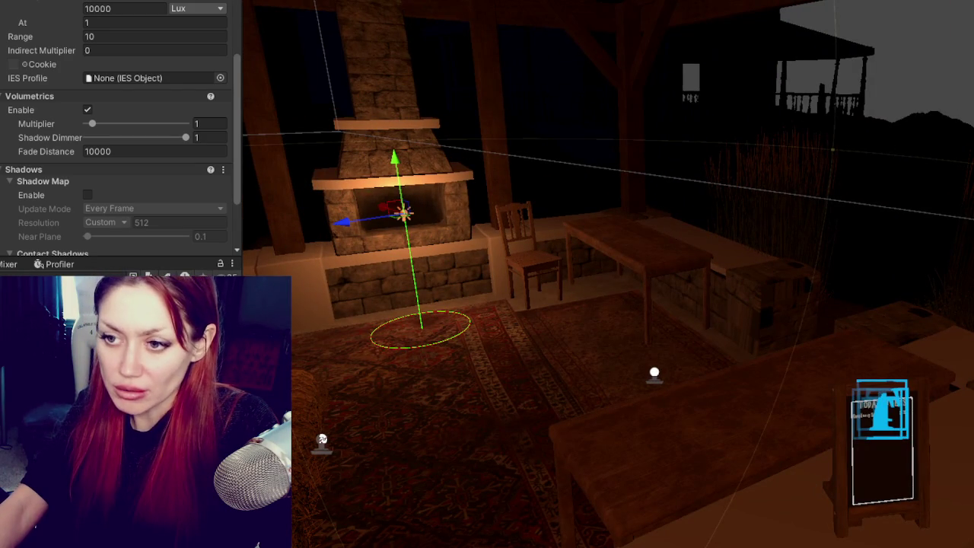
# Create a new material asset in the Project window with the default name
pyautogui.rightClick(134, 304)
pyautogui.moveTo(137, 69)
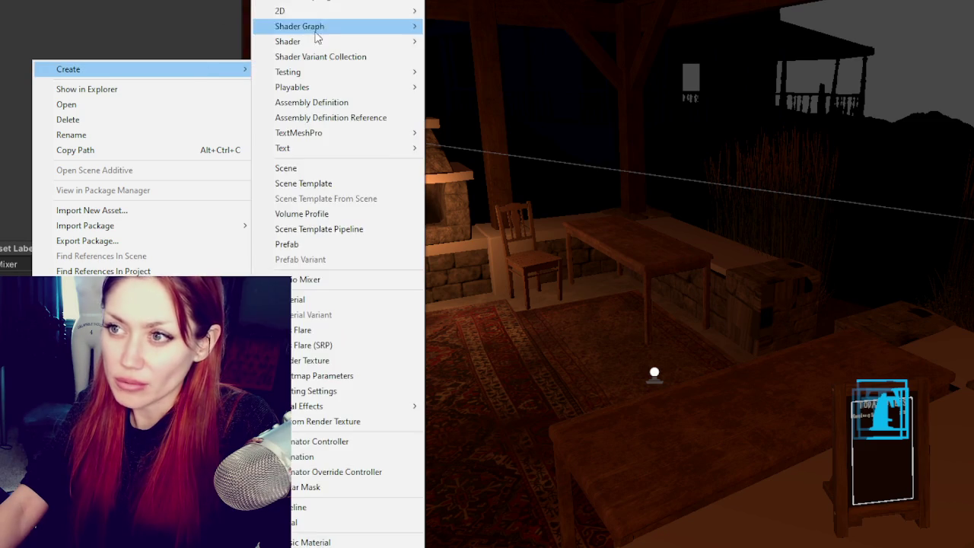
pyautogui.press('Escape')
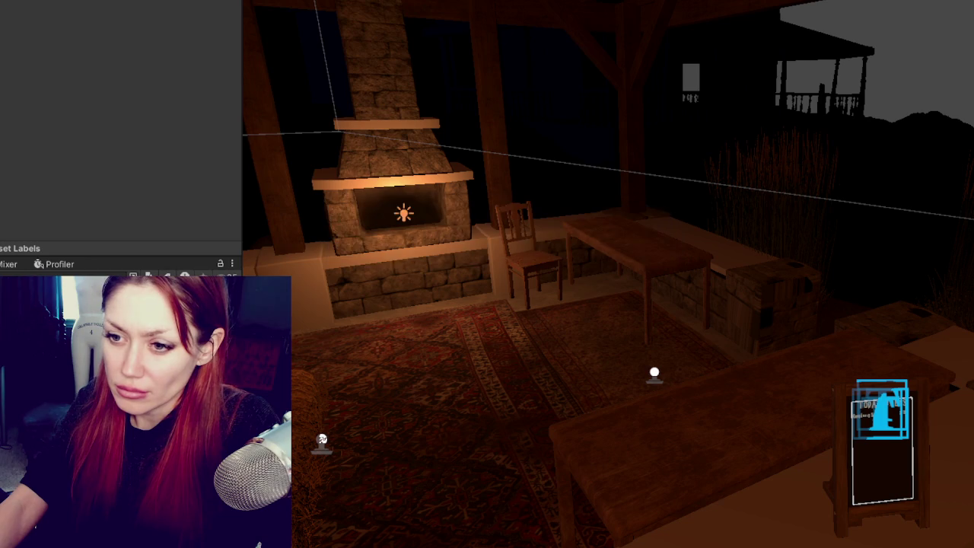
pyautogui.rightClick(192, 267)
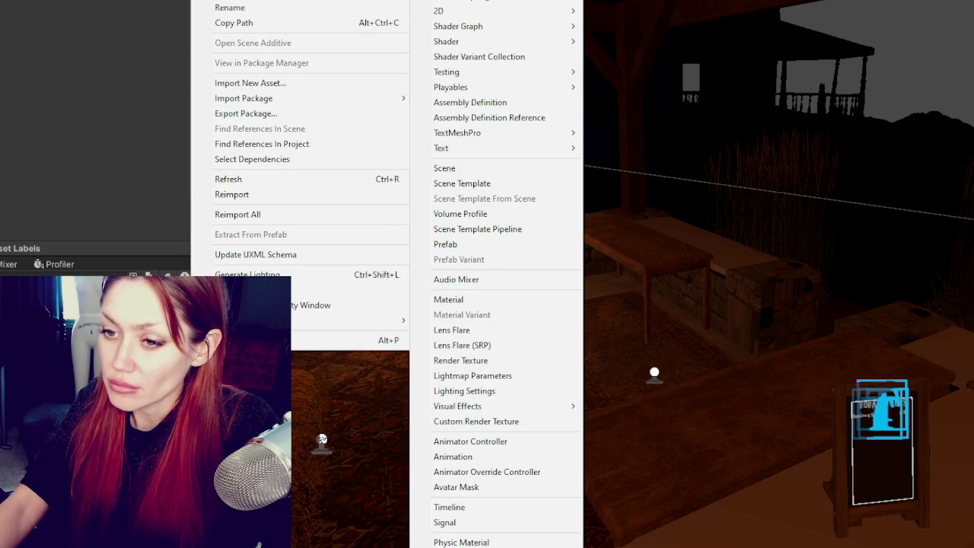
pyautogui.click(479, 299)
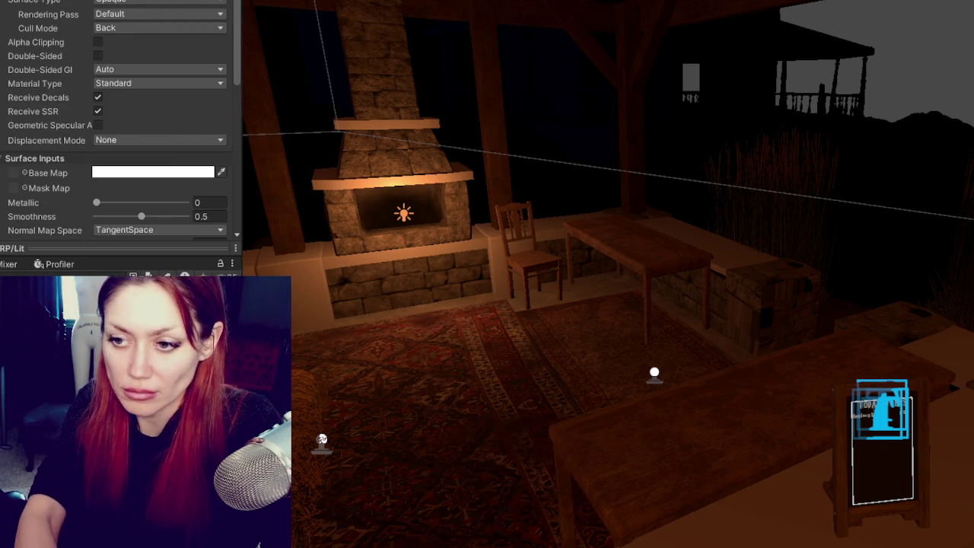
pyautogui.press('Return')
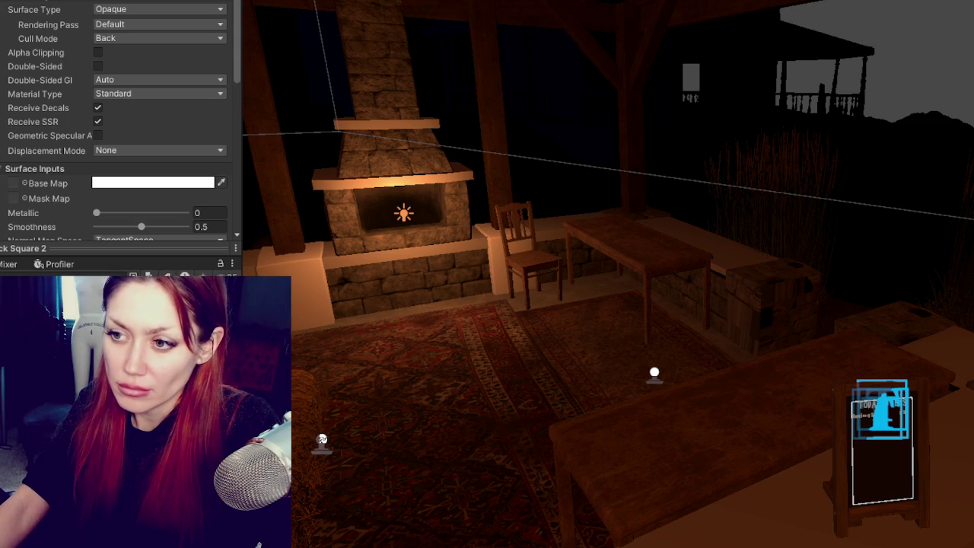
# Assign stone-block textures to the new material's base map and map slots
pyautogui.scroll(-2, 17, 33)
pyautogui.scroll(-5, 17, 34)
pyautogui.scroll(1, 20, 148)
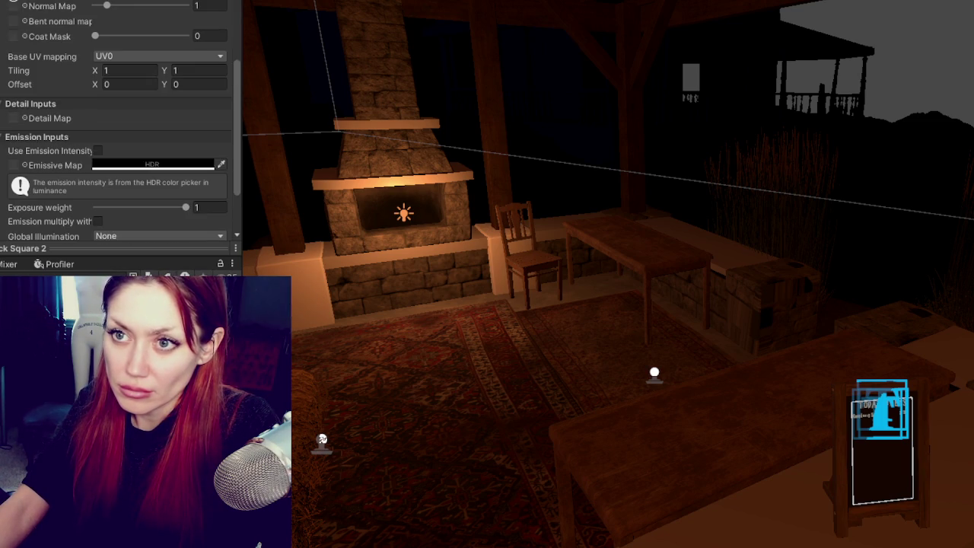
pyautogui.scroll(1, 27, 71)
pyautogui.scroll(2, 24, 73)
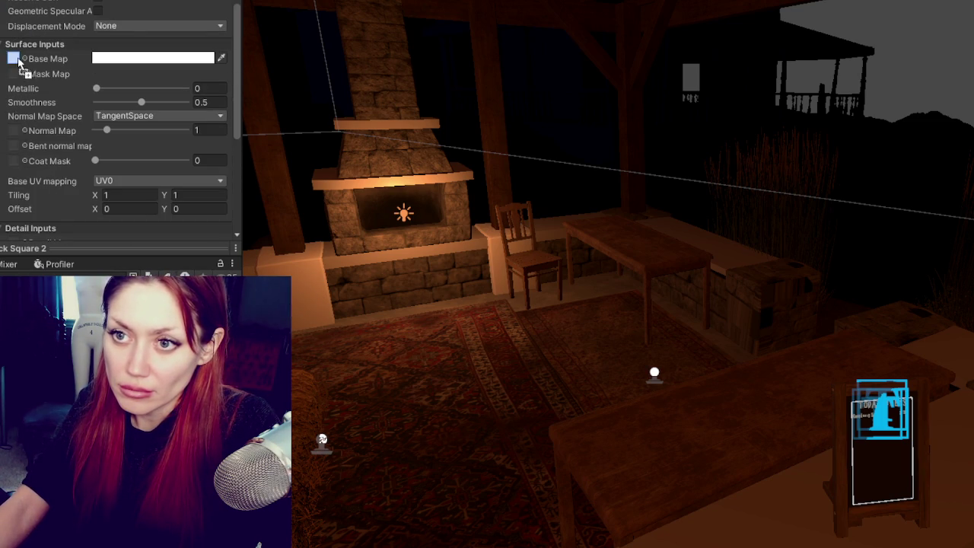
pyautogui.moveTo(25, 73); pyautogui.dragTo(14, 58)
pyautogui.moveTo(196, 86); pyautogui.dragTo(13, 66)
# Set the normal texture's Texture Type to Normal map and apply the import change
pyautogui.scroll(-2, 13, 72)
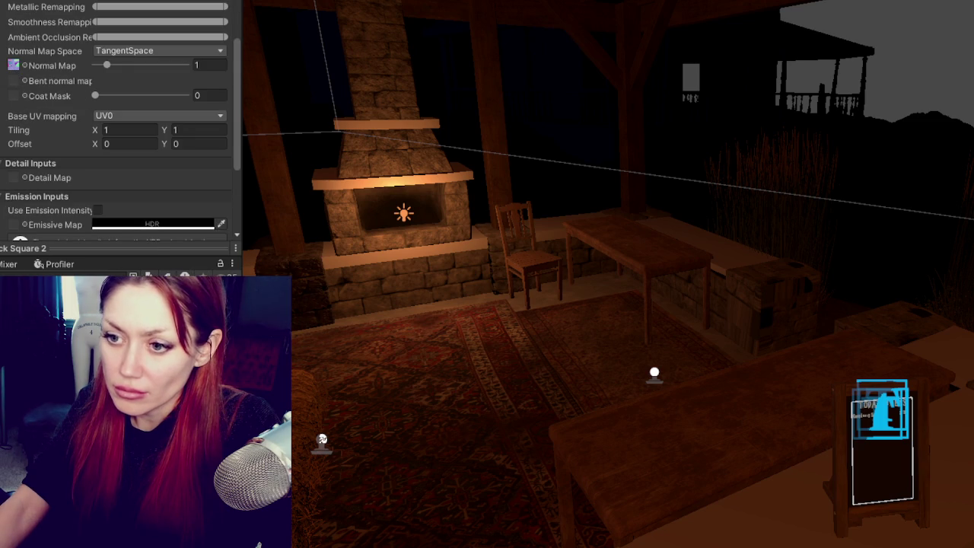
pyautogui.click(114, 11)
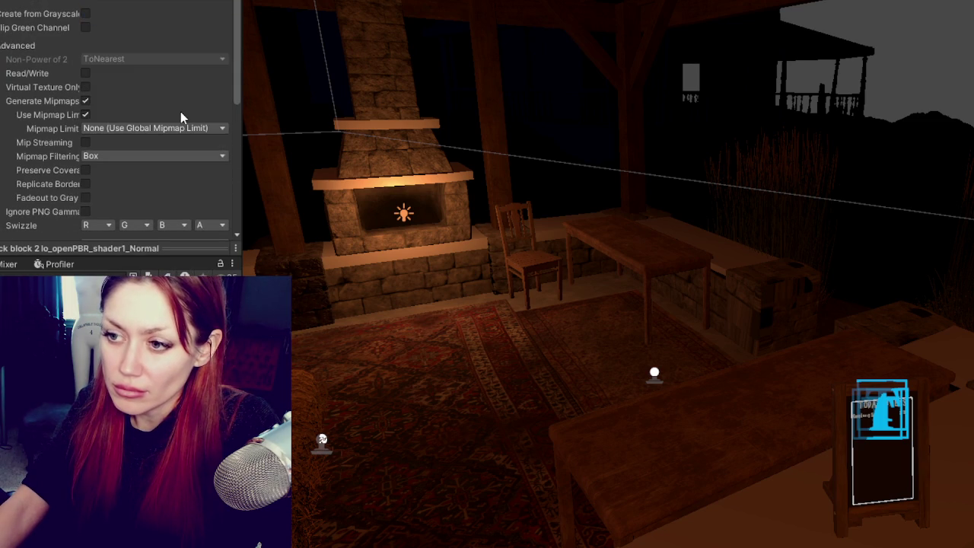
pyautogui.scroll(-4, 225, 175)
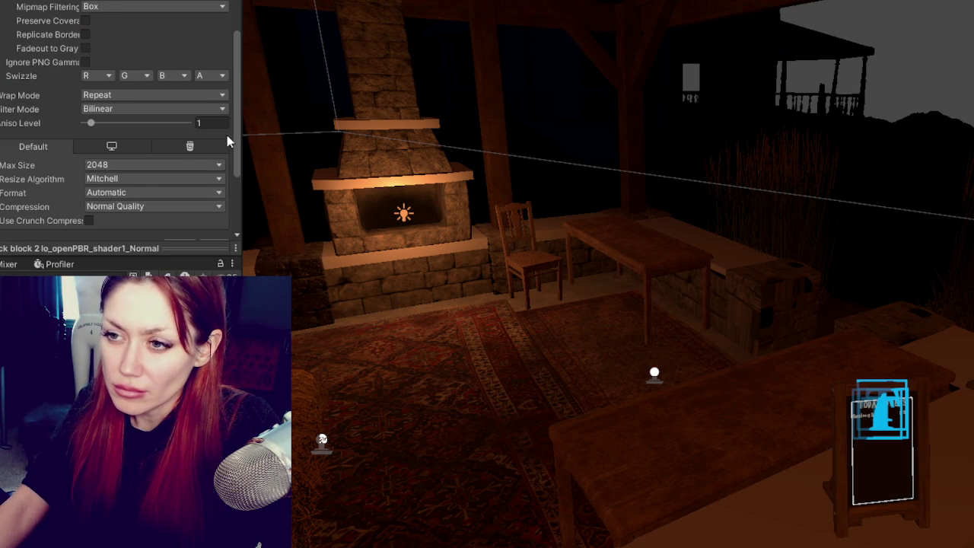
pyautogui.scroll(-3, 227, 145)
pyautogui.click(213, 139)
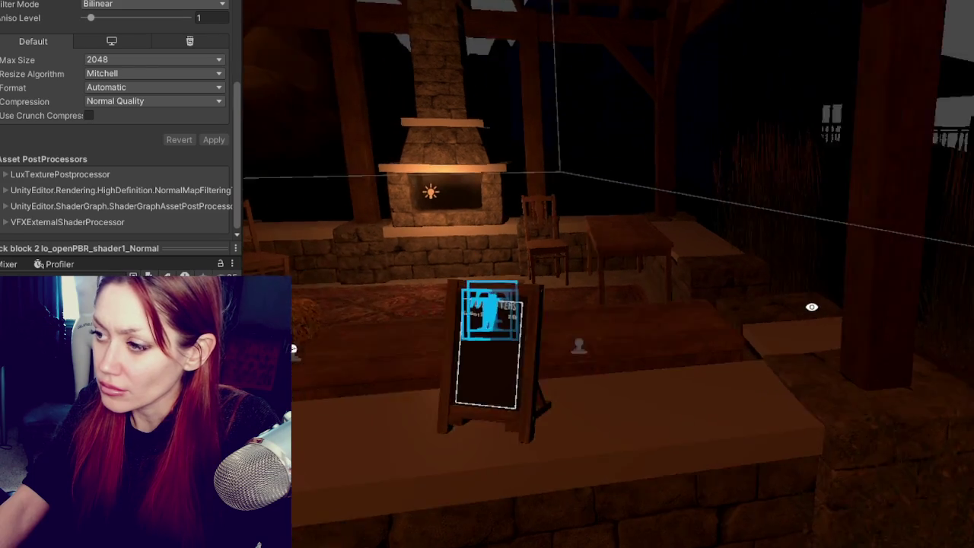
pyautogui.moveTo(756, 322)
pyautogui.keyDown('alt'); pyautogui.mouseDown()
pyautogui.moveTo(801, 306)
pyautogui.moveTo(681, 307)
pyautogui.mouseUp(); pyautogui.keyUp('alt')
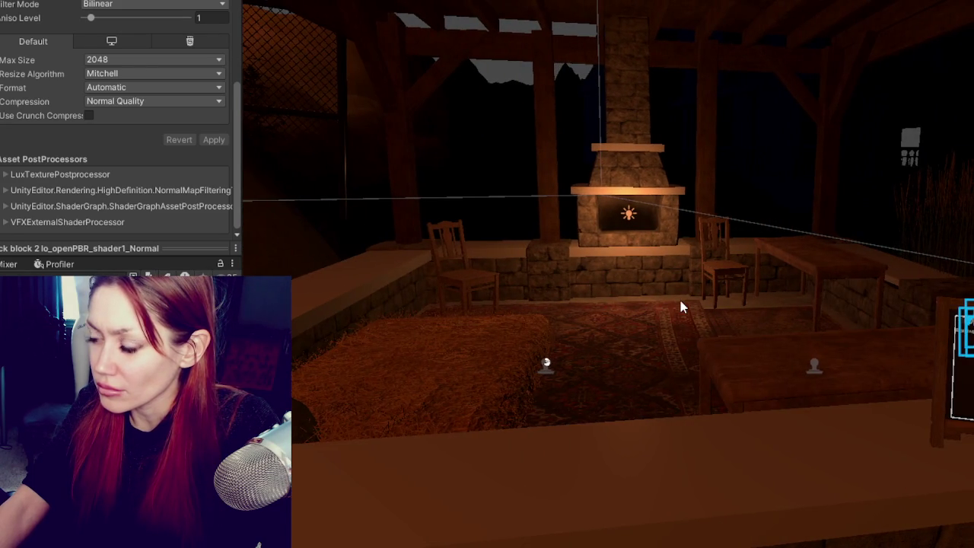
# Zoom to the low wall and preview a dark wood material along its top ledge
pyautogui.scroll(-3, 681, 305)
pyautogui.scroll(-2, 677, 300)
pyautogui.scroll(-1, 675, 303)
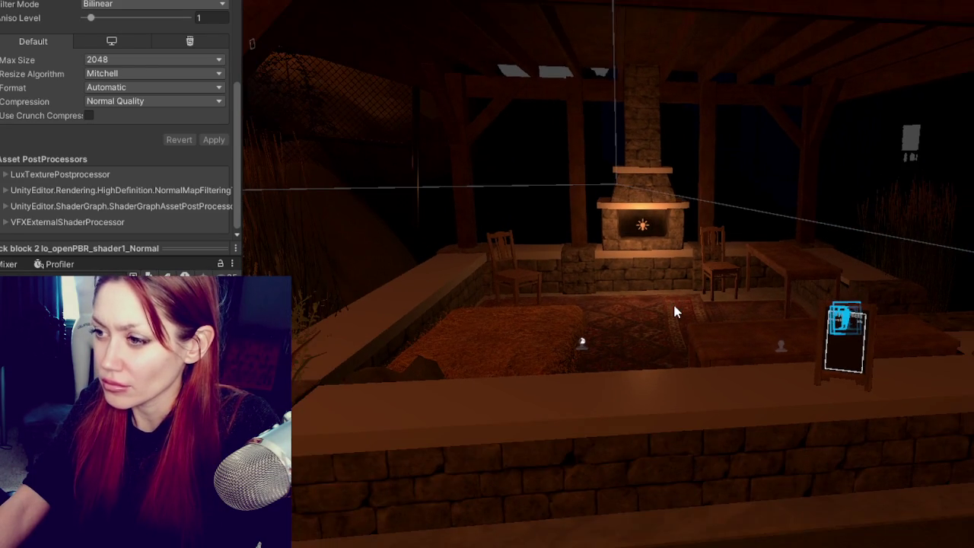
pyautogui.scroll(-1, 675, 312)
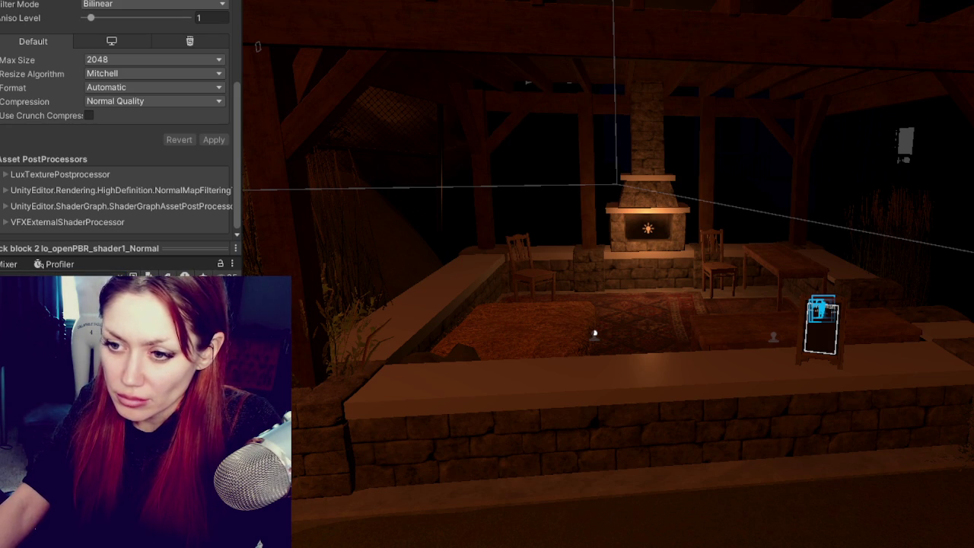
pyautogui.moveTo(411, 544); pyautogui.dragTo(415, 383)
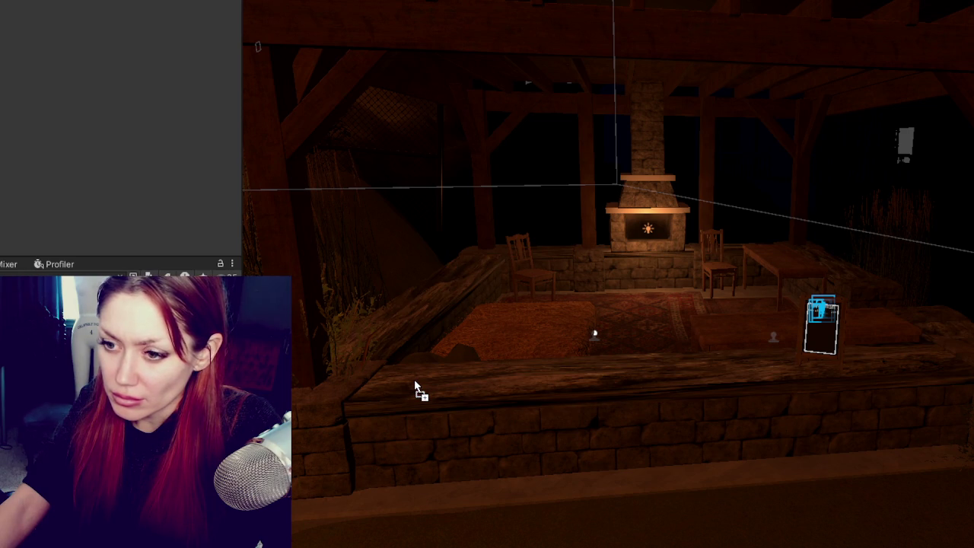
pyautogui.moveTo(415, 382)
pyautogui.mouseDown()
pyautogui.moveTo(494, 386)
pyautogui.moveTo(81, 394)
pyautogui.mouseUp()
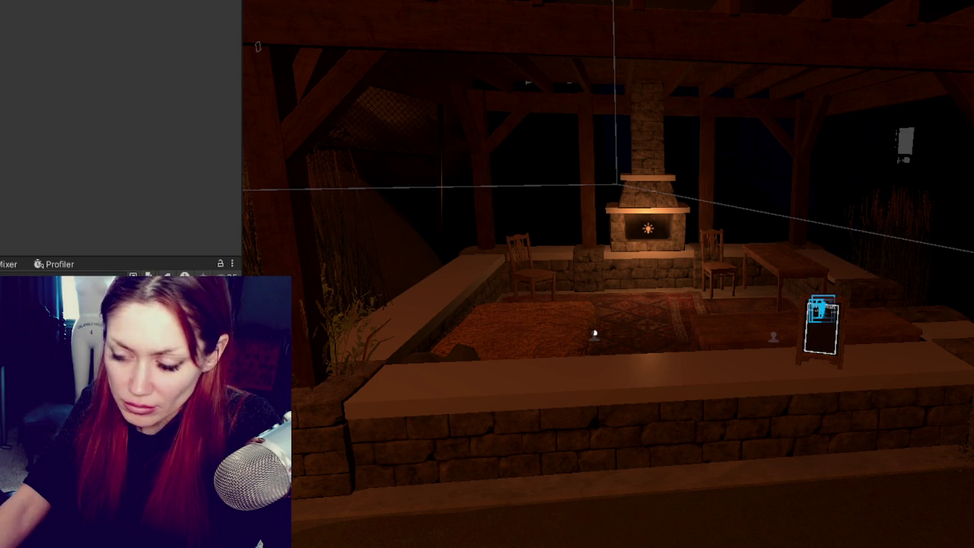
# Try a brick material on the wall top, restore its plain material, and open the start scene
pyautogui.moveTo(190, 457); pyautogui.dragTo(557, 392)
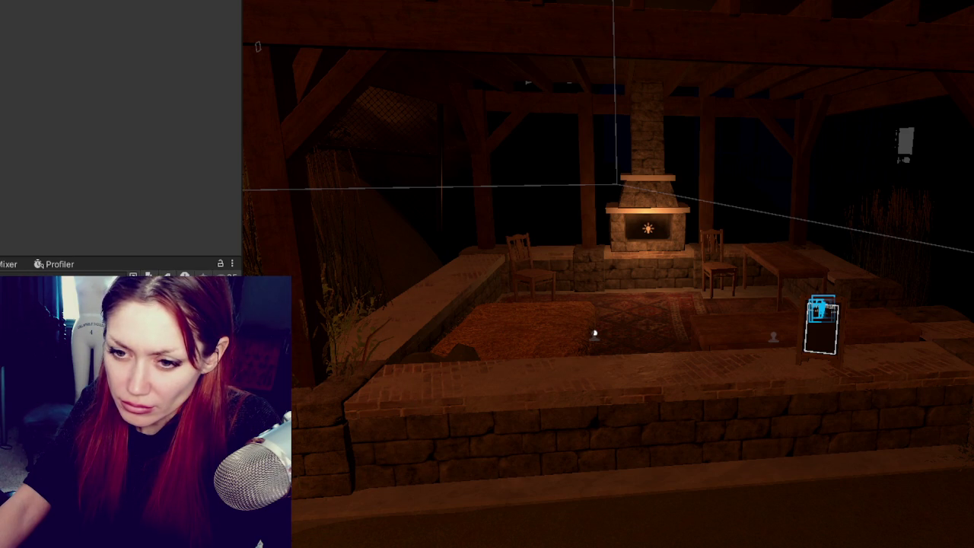
pyautogui.moveTo(190, 456)
pyautogui.mouseDown()
pyautogui.moveTo(403, 399)
pyautogui.moveTo(723, 245)
pyautogui.moveTo(719, 255)
pyautogui.mouseUp()
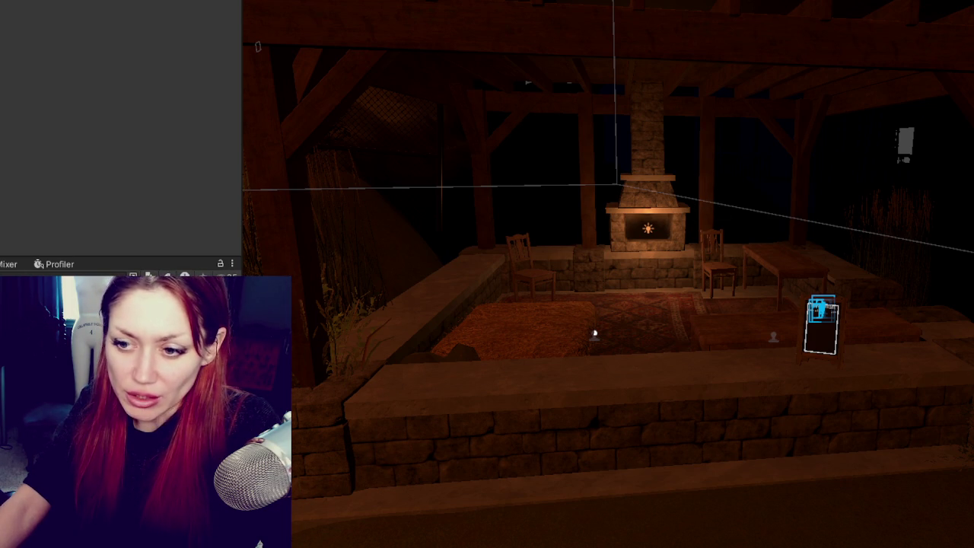
pyautogui.doubleClick(153, 342)
pyautogui.click(471, 269)
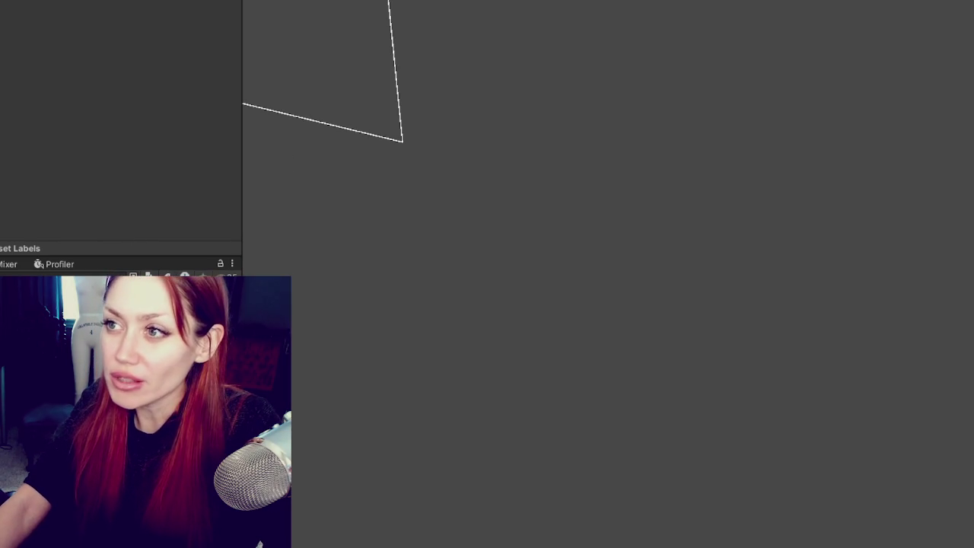
# Widen the view area and launch the game in DEV MODE from the STRAIN title menu
pyautogui.moveTo(242, 17); pyautogui.dragTo(141, 17)
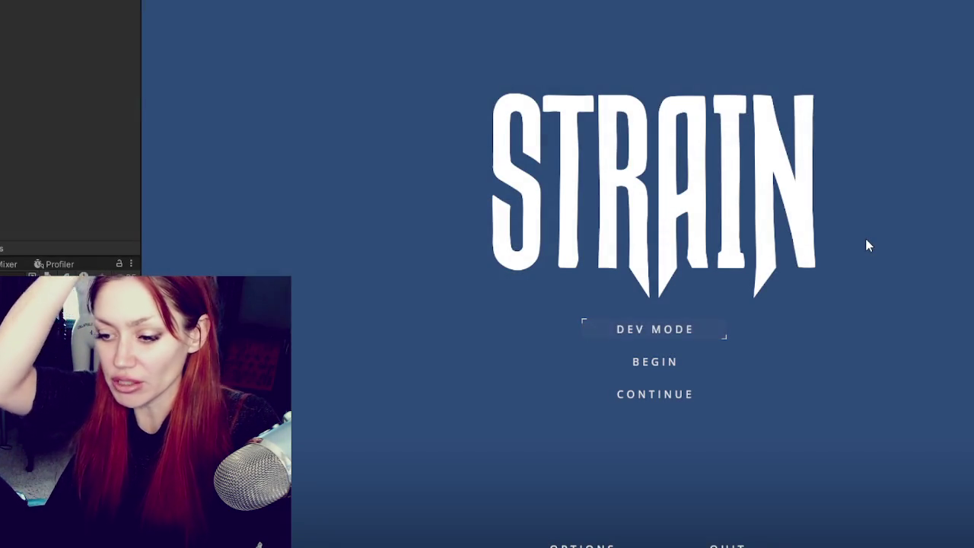
pyautogui.click(660, 331)
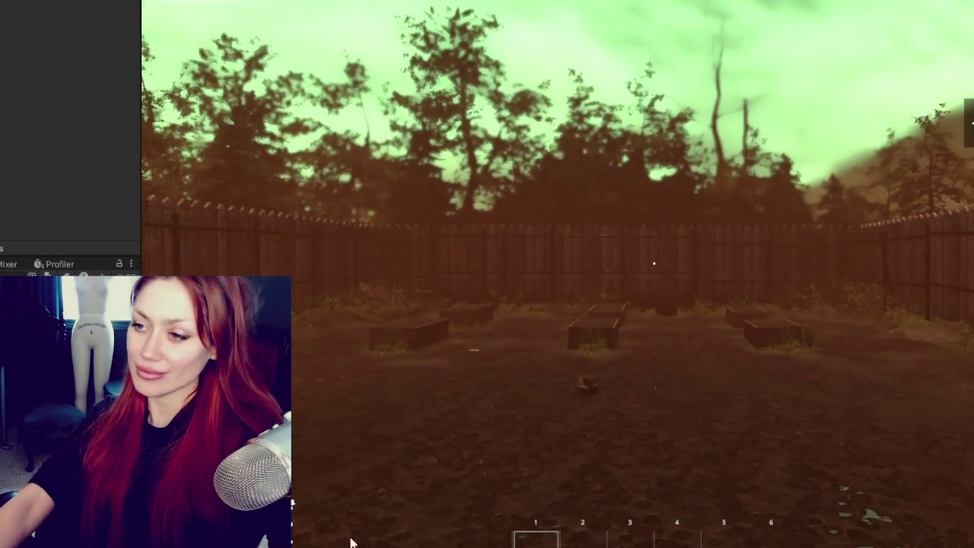
# Walk through the EXIT gate onto the flooded road toward the roadside fence
pyautogui.press('w')
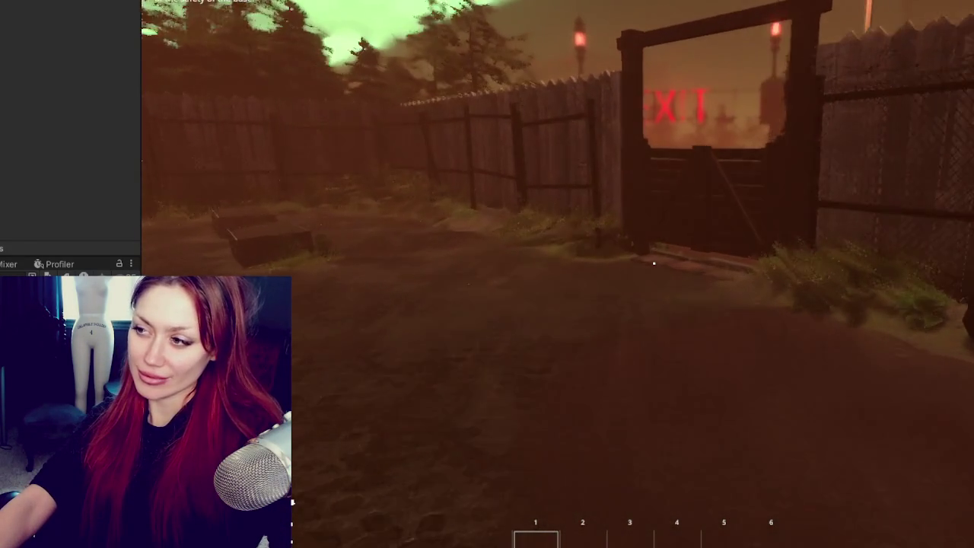
pyautogui.press('w')
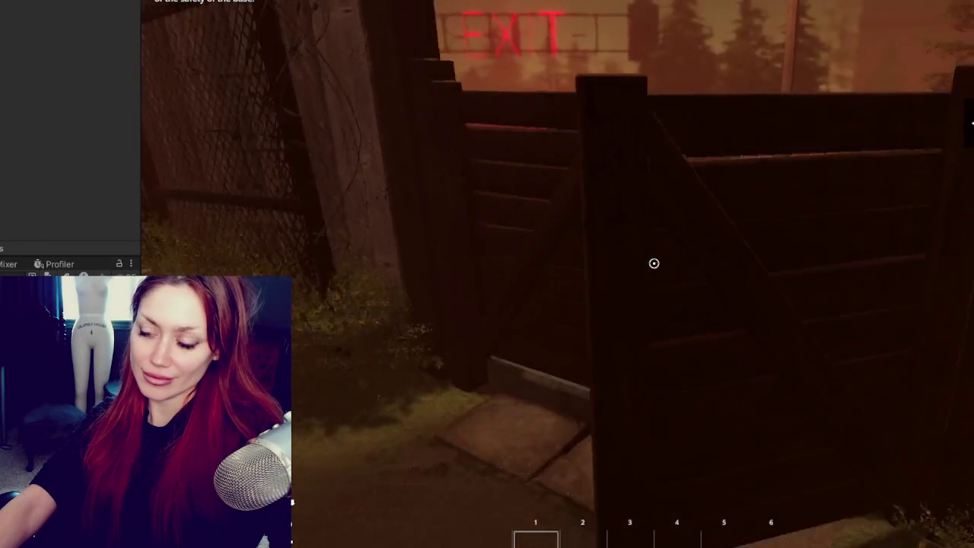
pyautogui.press('e')
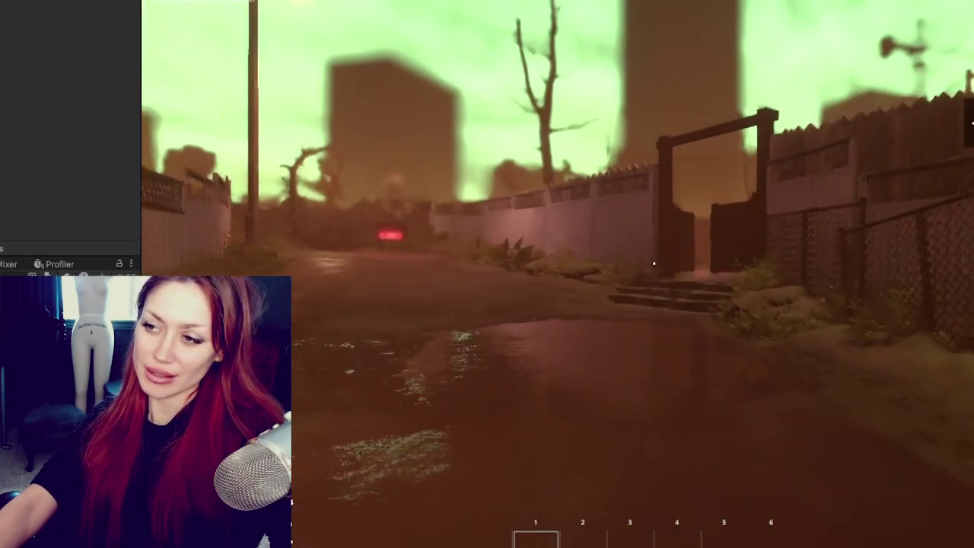
pyautogui.press('w')
pyautogui.press('w')
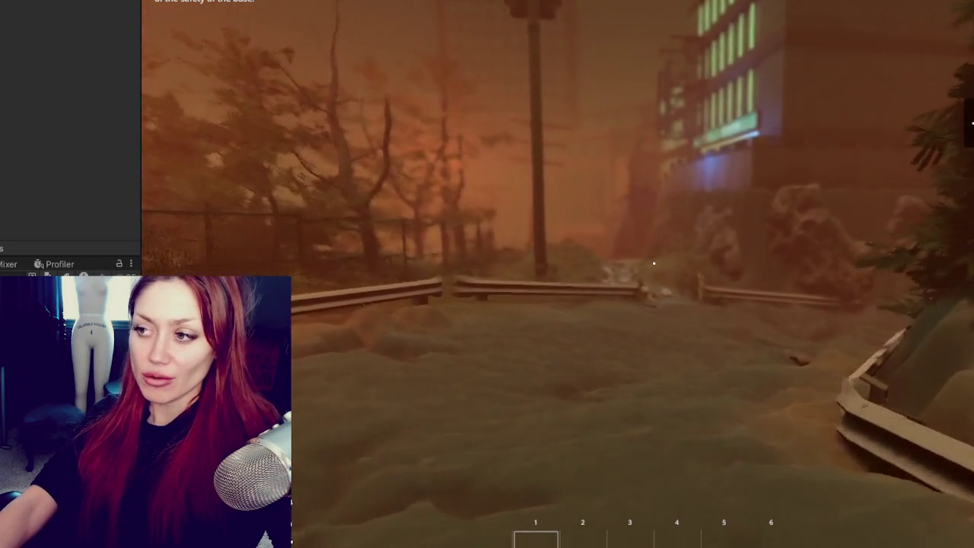
# Advance past the guardrail and rocks onto the checkered path
pyautogui.press('w')
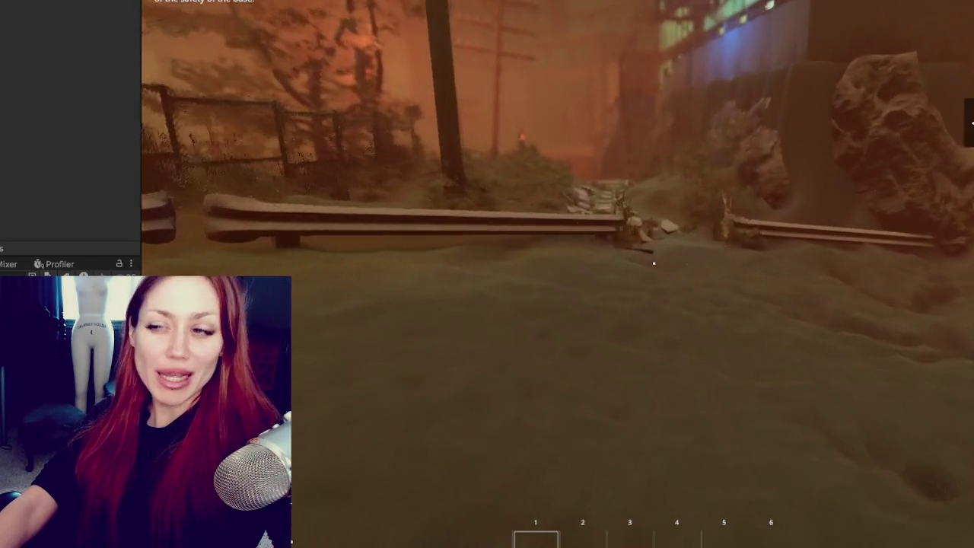
pyautogui.press('w')
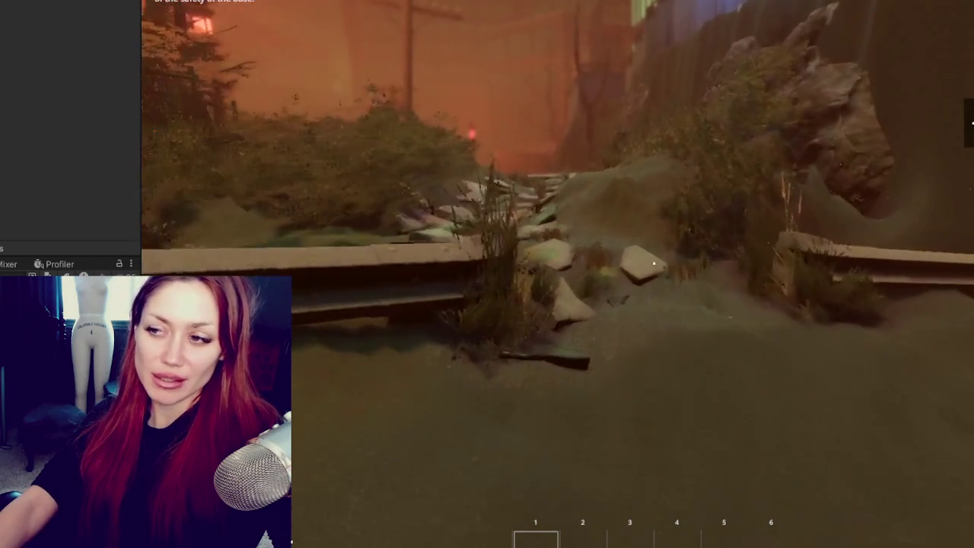
pyautogui.press('w')
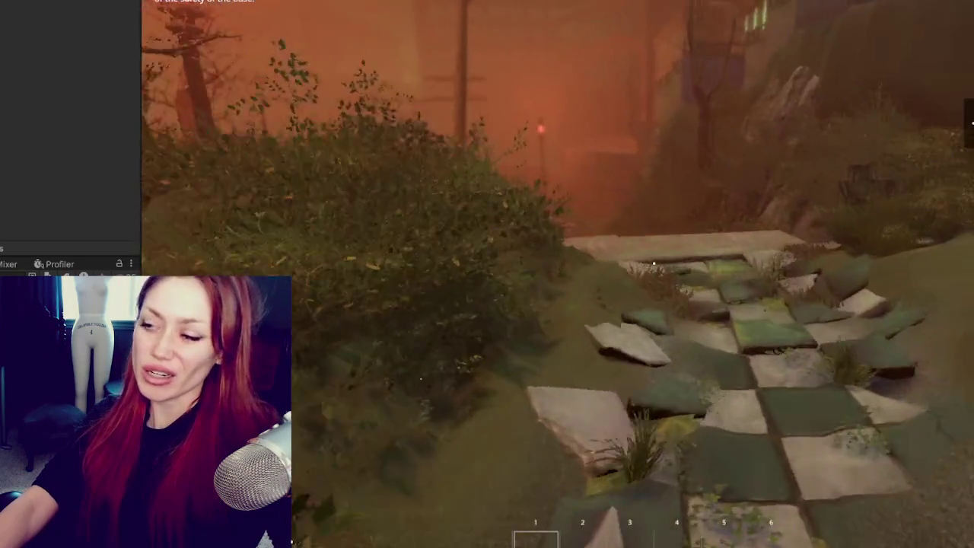
pyautogui.press('w')
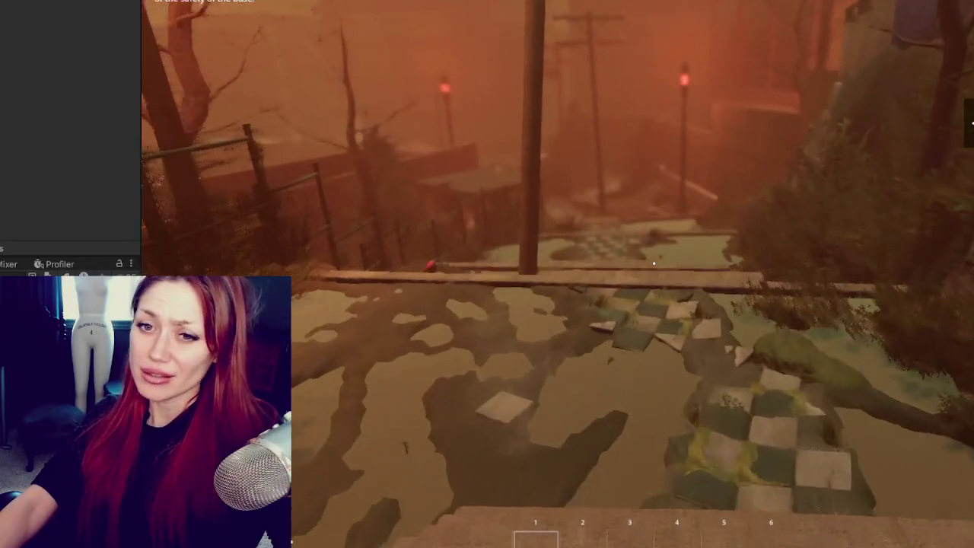
# Follow the checkered stone path to the wooden fireplace shelter, backing off to frame it
pyautogui.press('w')
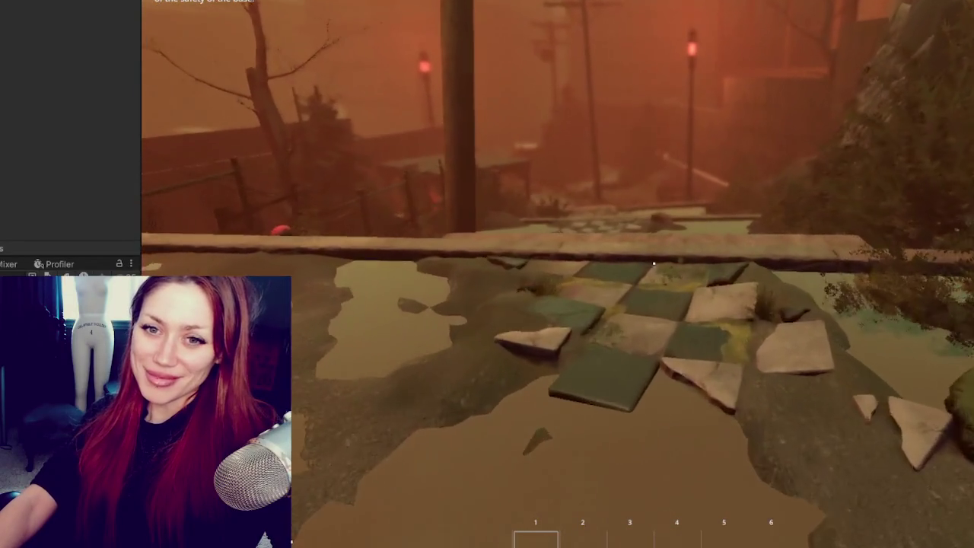
pyautogui.press('w')
pyautogui.press('w')
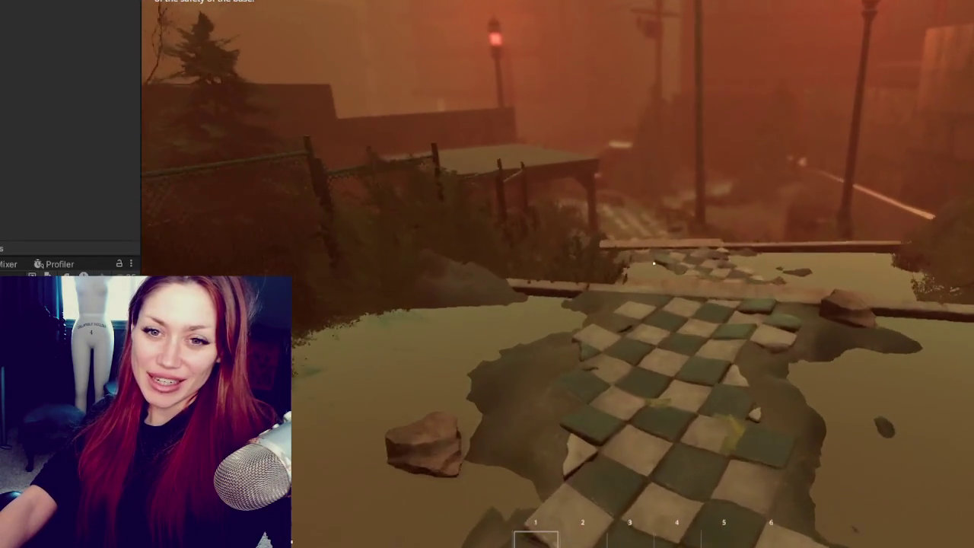
pyautogui.press('w')
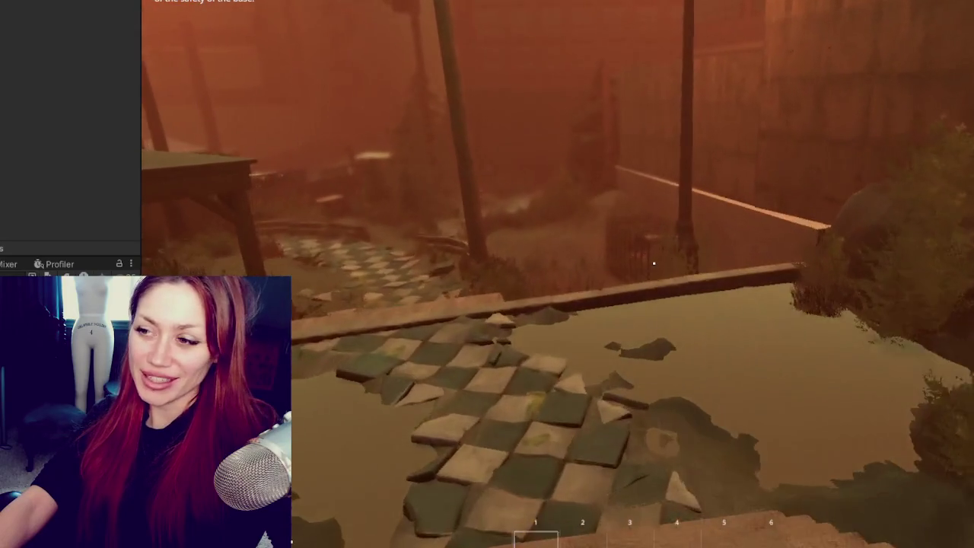
pyautogui.press('w')
pyautogui.press('w')
pyautogui.press('w')
pyautogui.press('s')
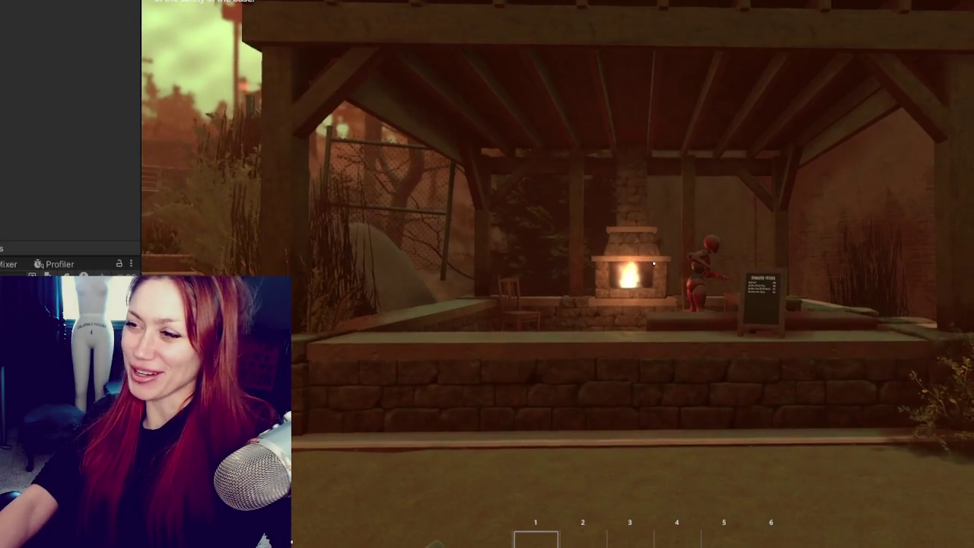
# Step into the fireplace shelter, then move along the stone wall to view the chalkboard menu
pyautogui.press('w')
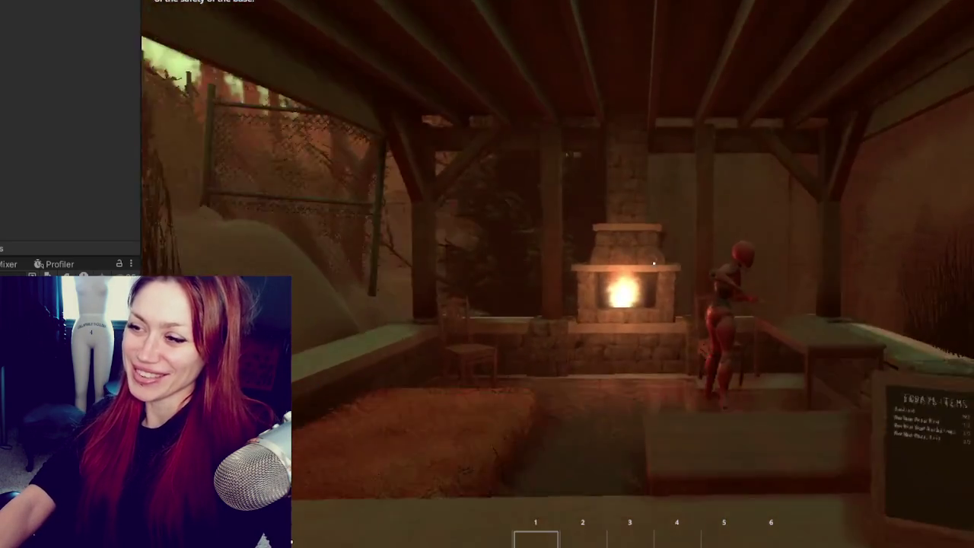
pyautogui.press('s')
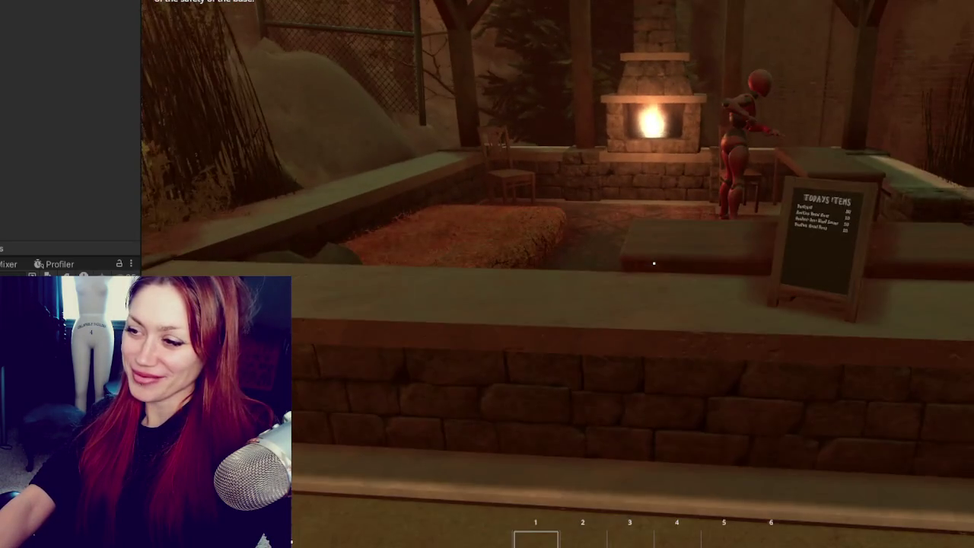
pyautogui.press('s')
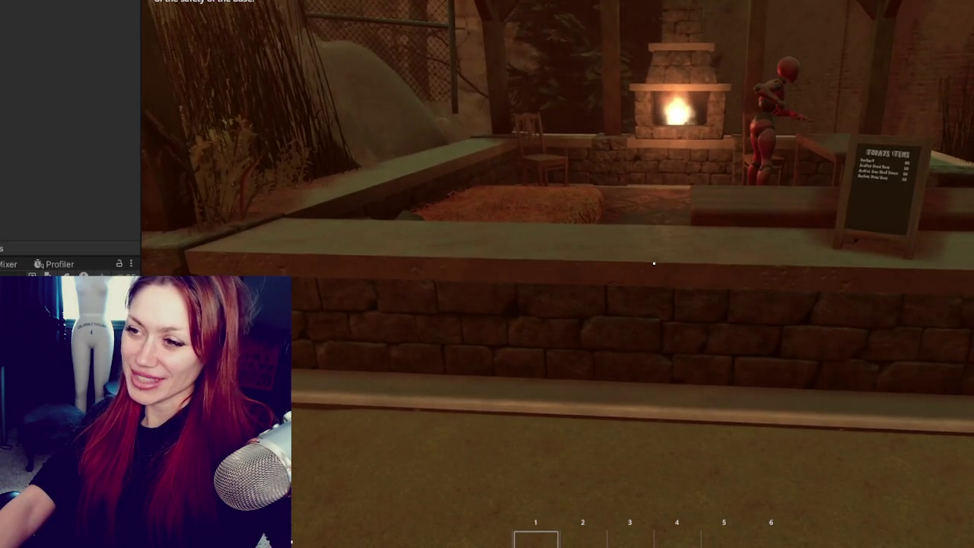
pyautogui.press('w')
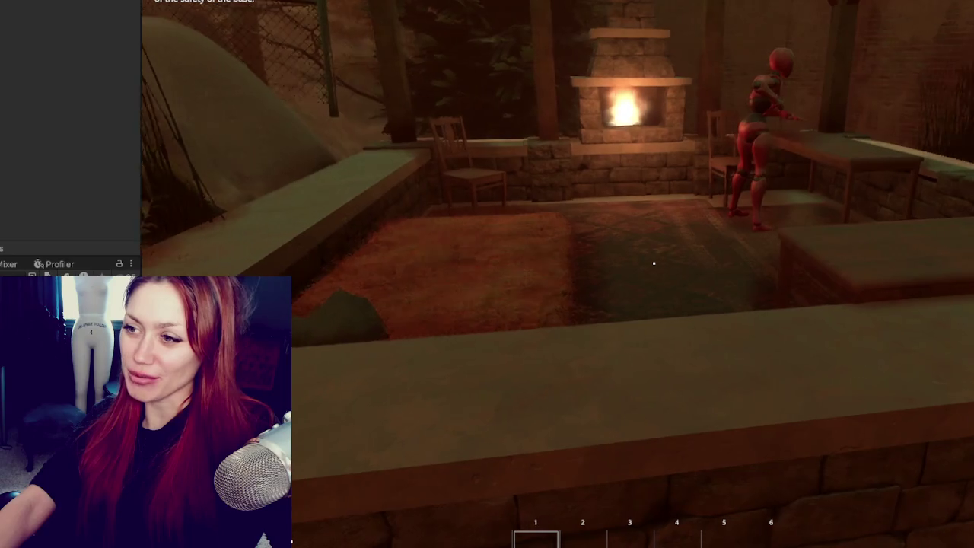
pyautogui.press('w')
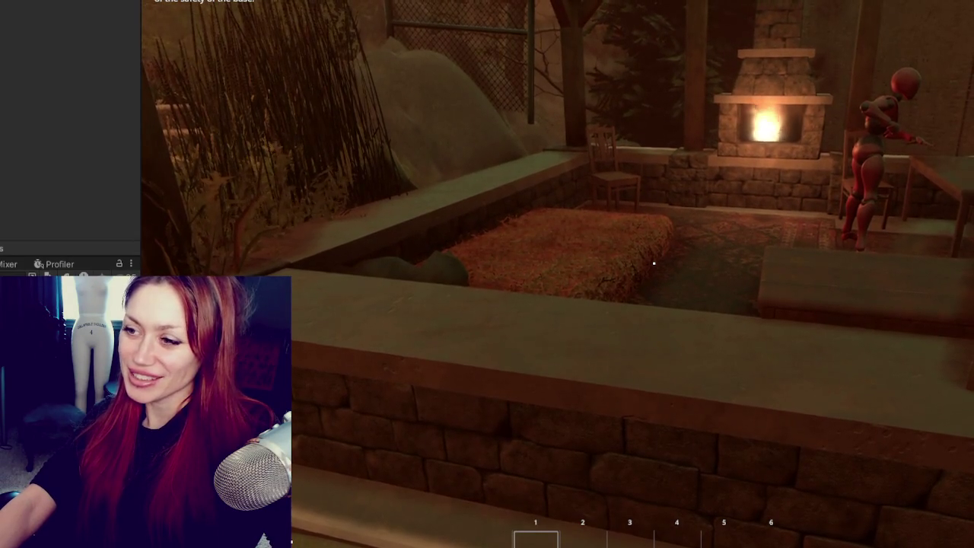
pyautogui.press('d')
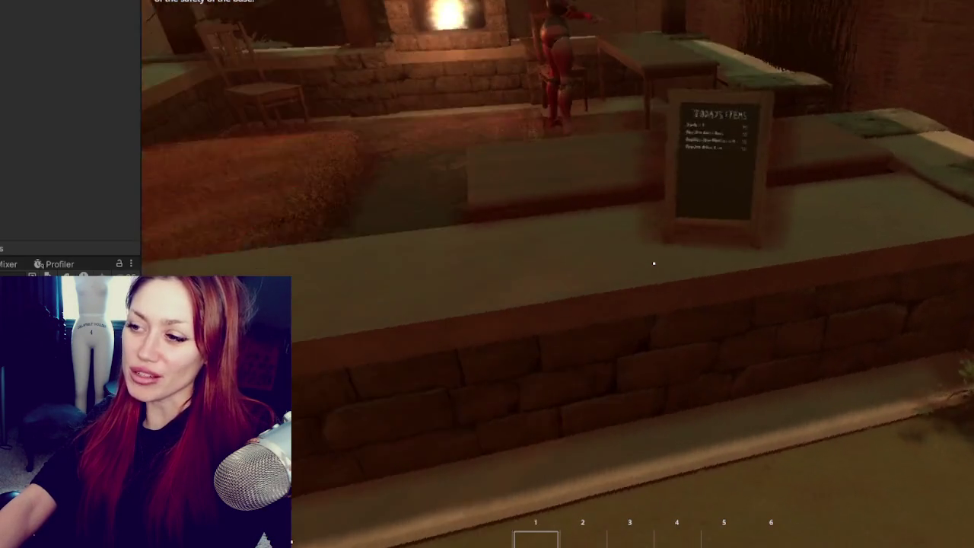
pyautogui.press('w')
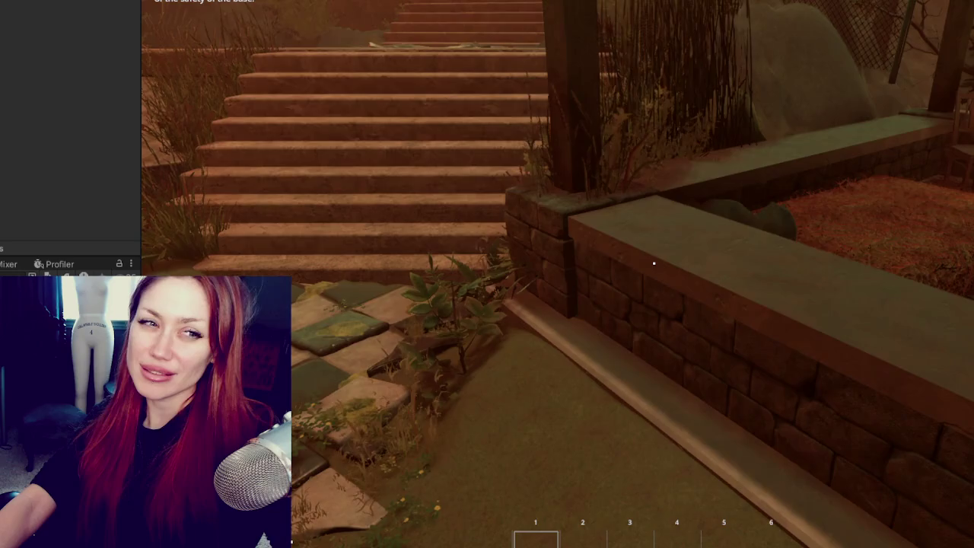
# Walk to the low brick wall, step over toward the fireplace, then return by the stairs
pyautogui.press('w')
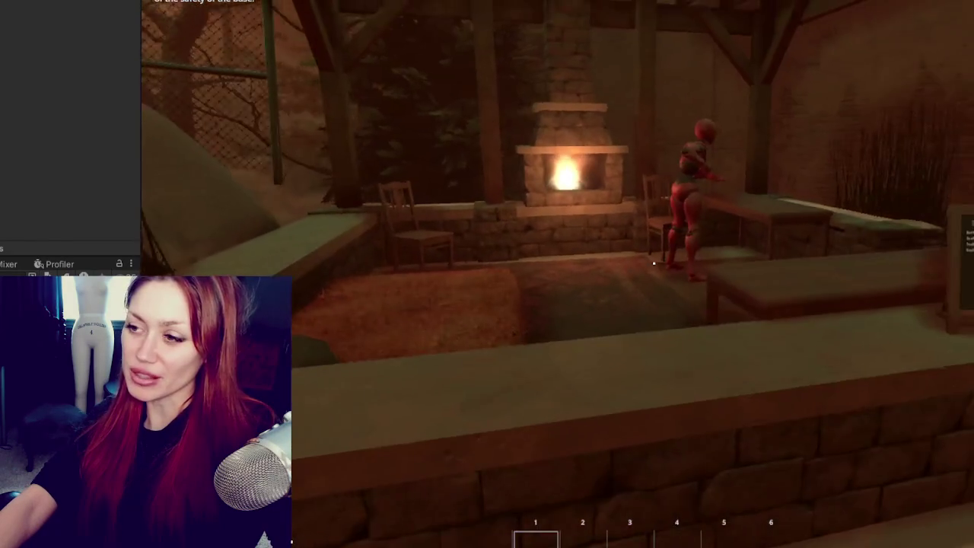
pyautogui.press('w')
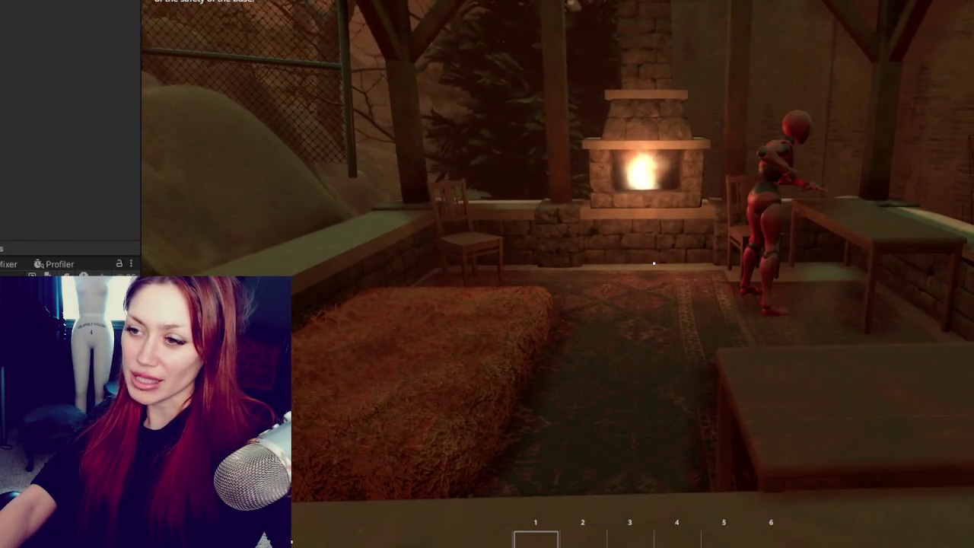
pyautogui.press('w')
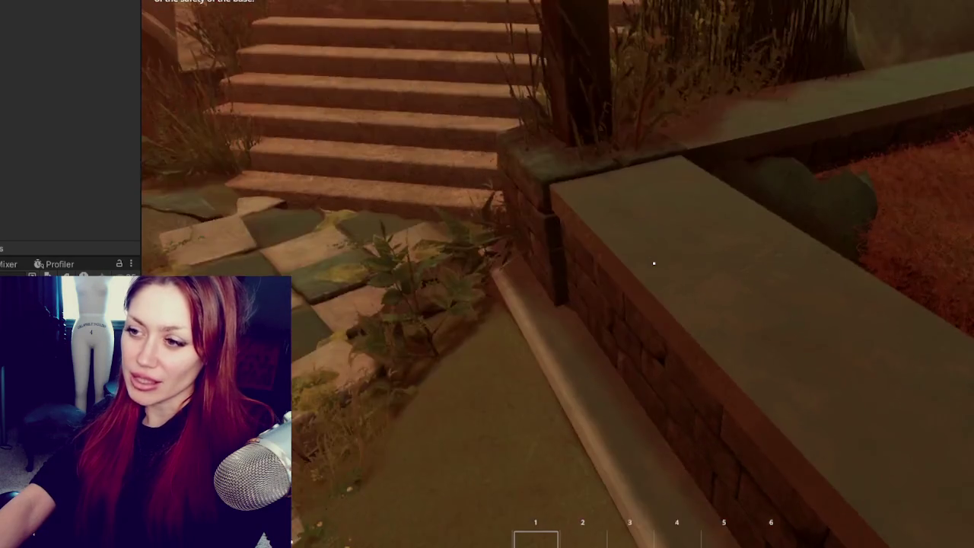
pyautogui.press('w')
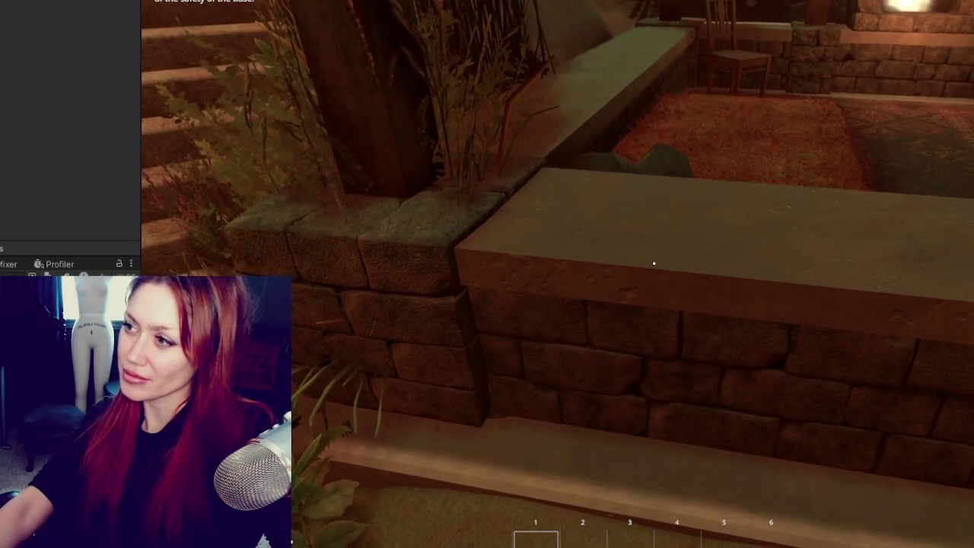
# Pass the wall's end and stone blocks to the rug, wooden chair and hay bale
pyautogui.press('w')
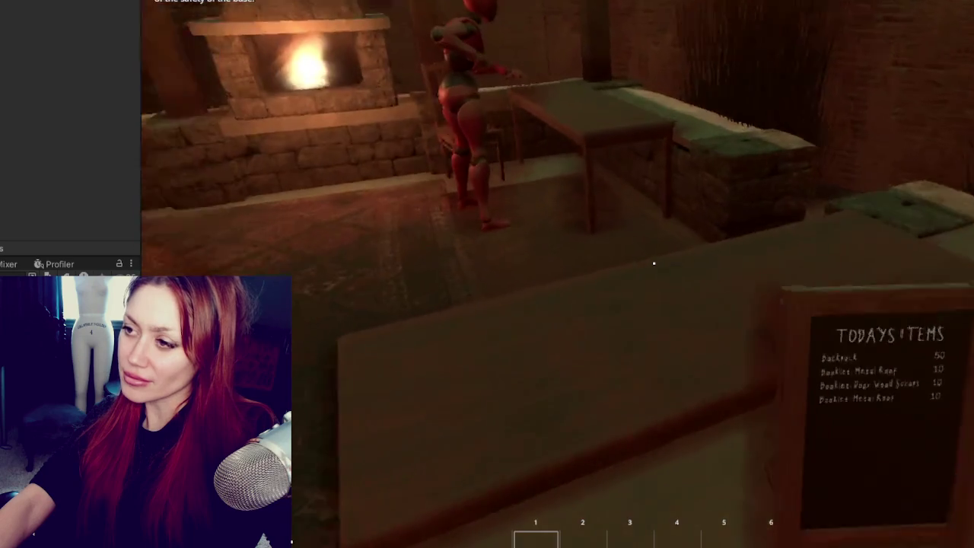
pyautogui.press('w')
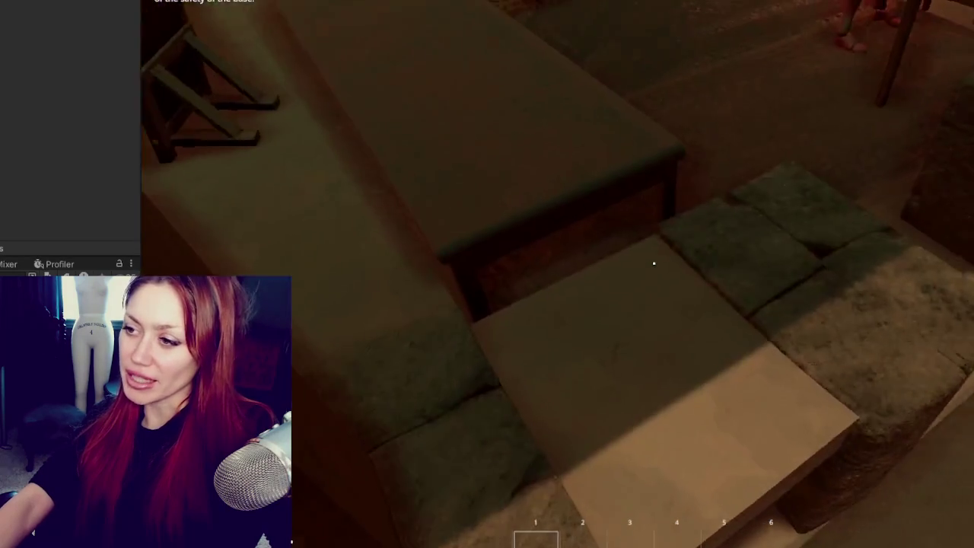
pyautogui.press('w')
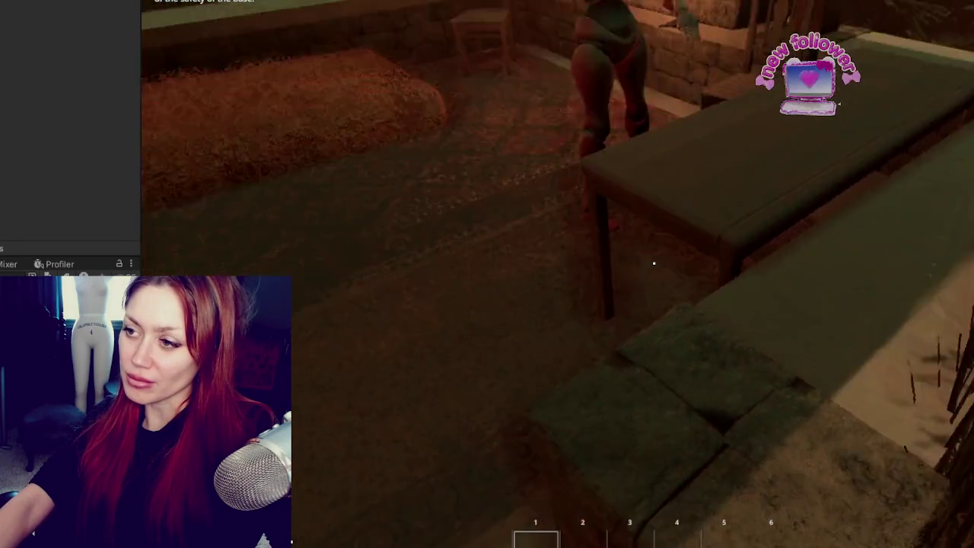
pyautogui.press('w')
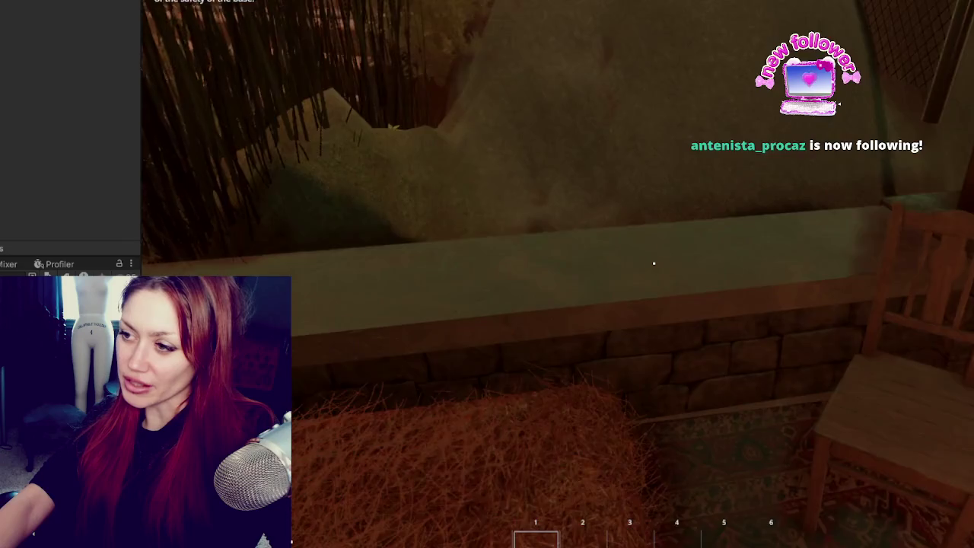
pyautogui.press('w')
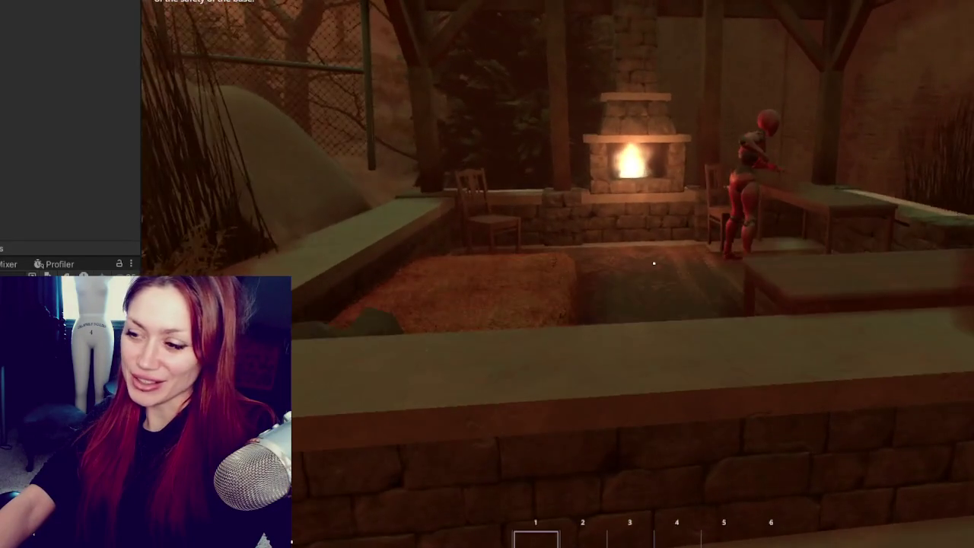
# Back out of the pavilion away from the fireplace and look down at the tiles
pyautogui.press('s')
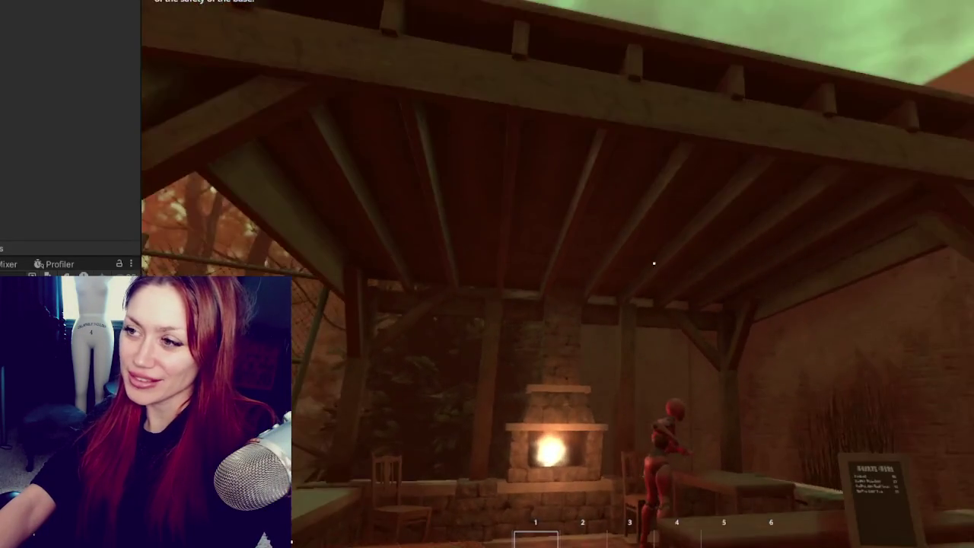
pyautogui.press('s')
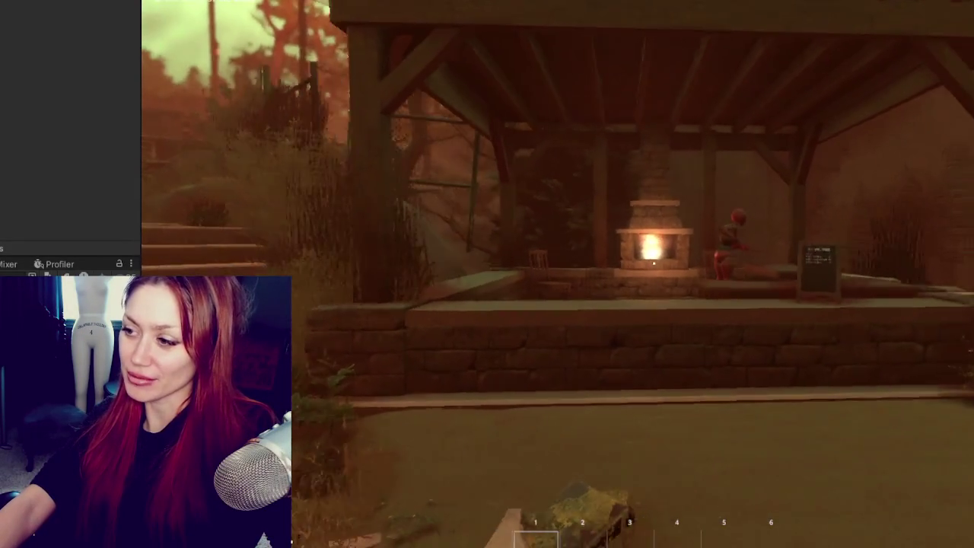
pyautogui.press('w')
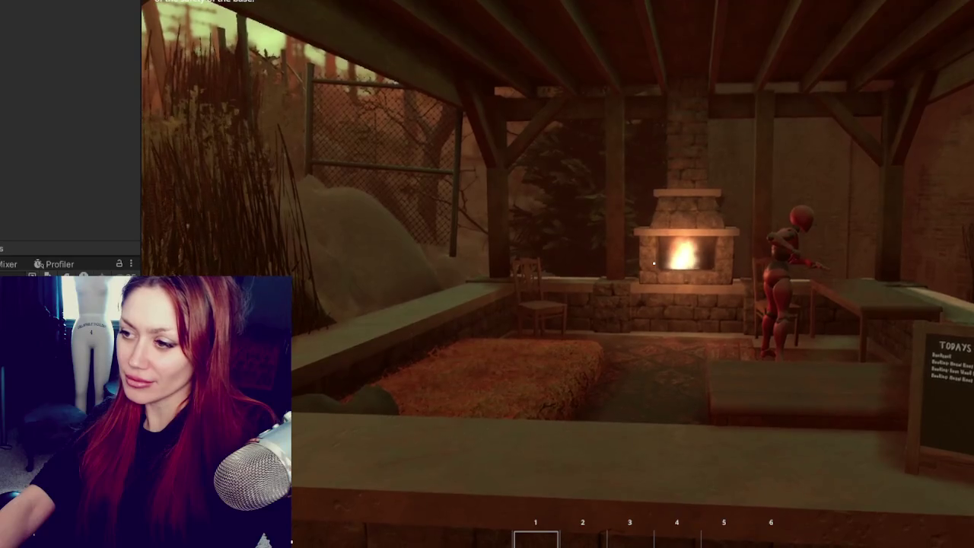
pyautogui.press('s')
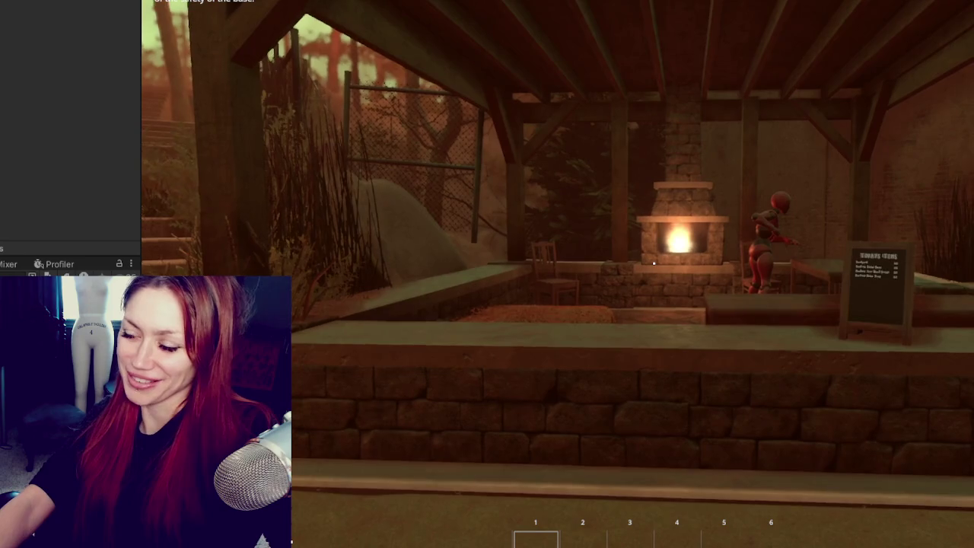
pyautogui.press('s')
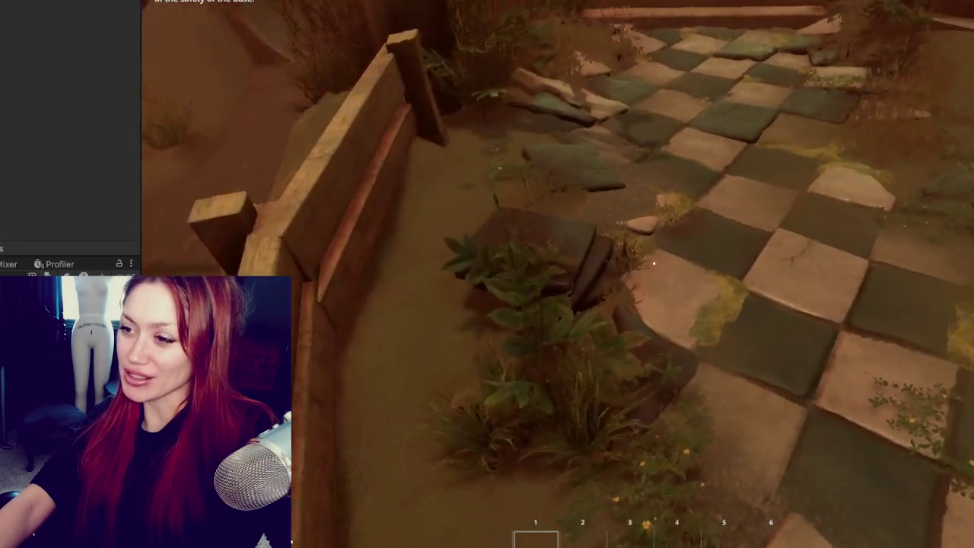
# Inspect the broken tiles, the raised stone ledge and the planter up close
pyautogui.press('w')
pyautogui.press('w')
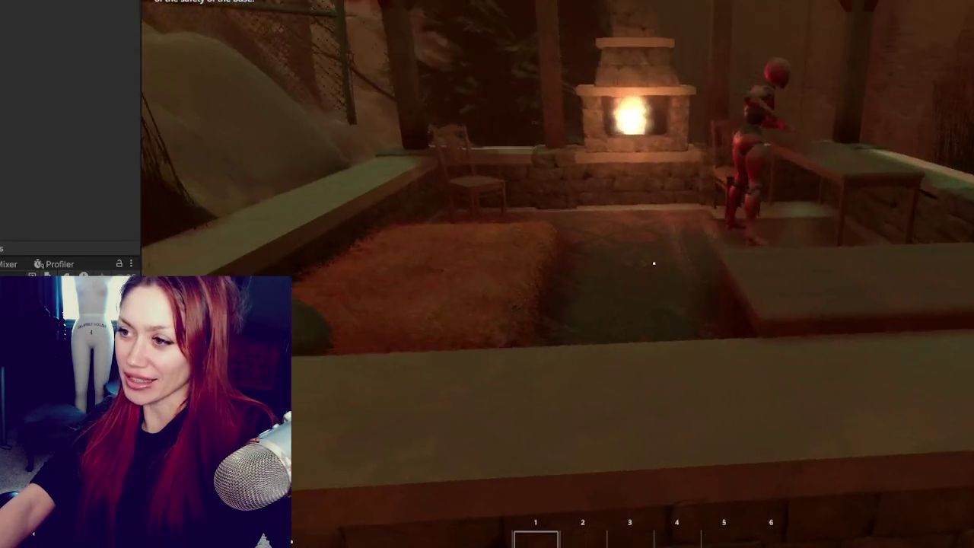
pyautogui.press('w')
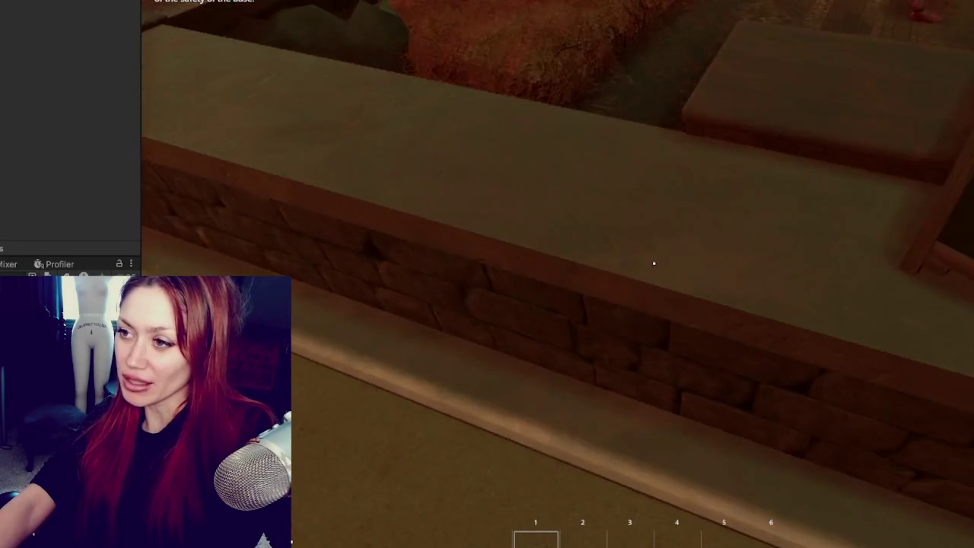
pyautogui.press('w')
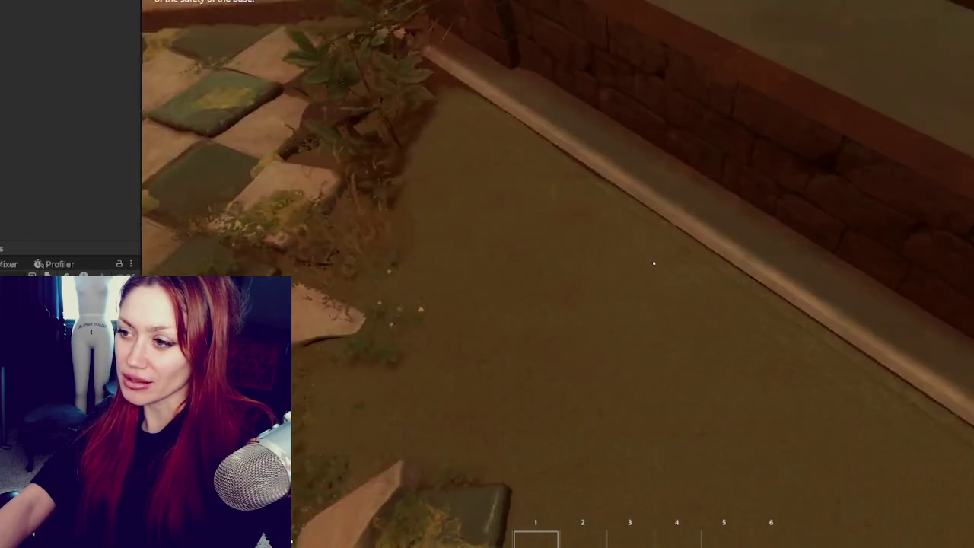
pyautogui.press('w')
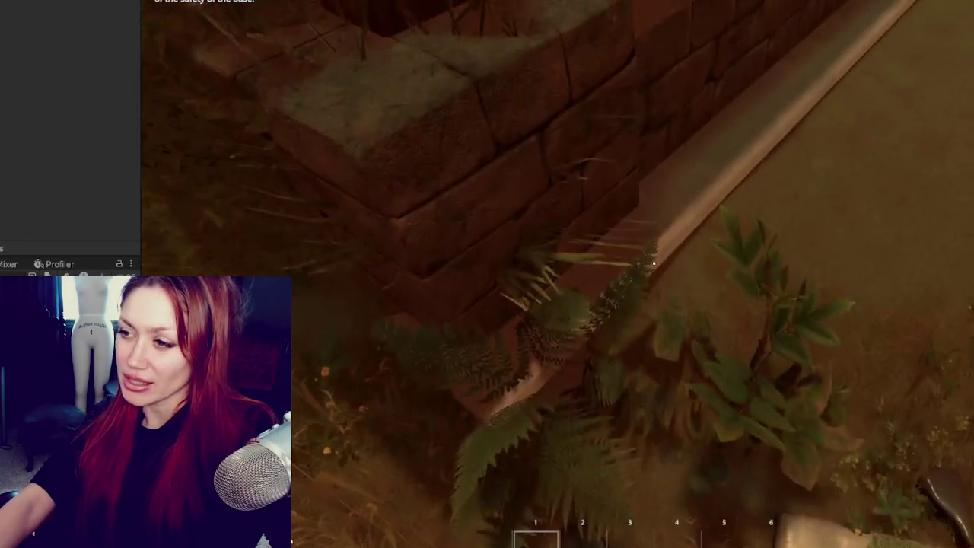
pyautogui.press('w')
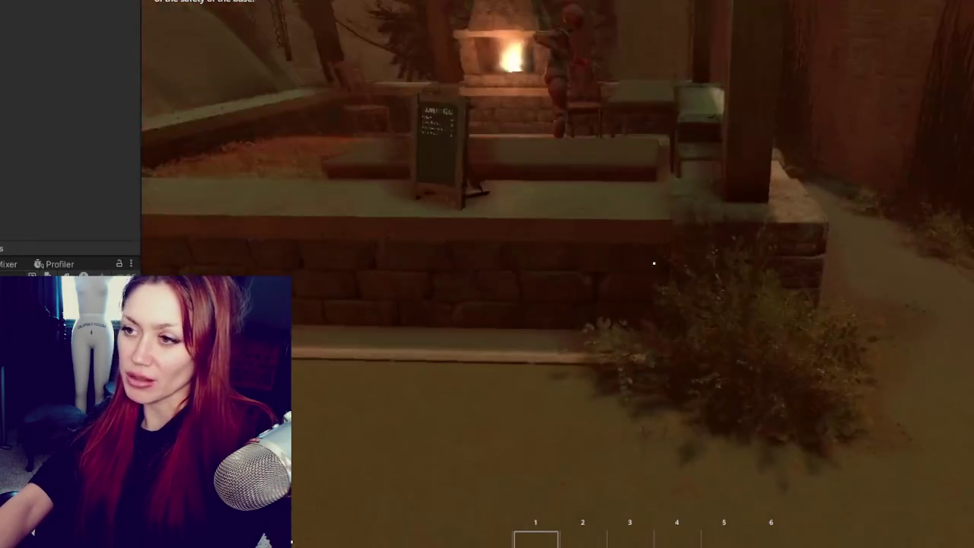
# Follow the ledge to the pavilion and menu sign, then back off to frame the whole pavilion
pyautogui.press('w')
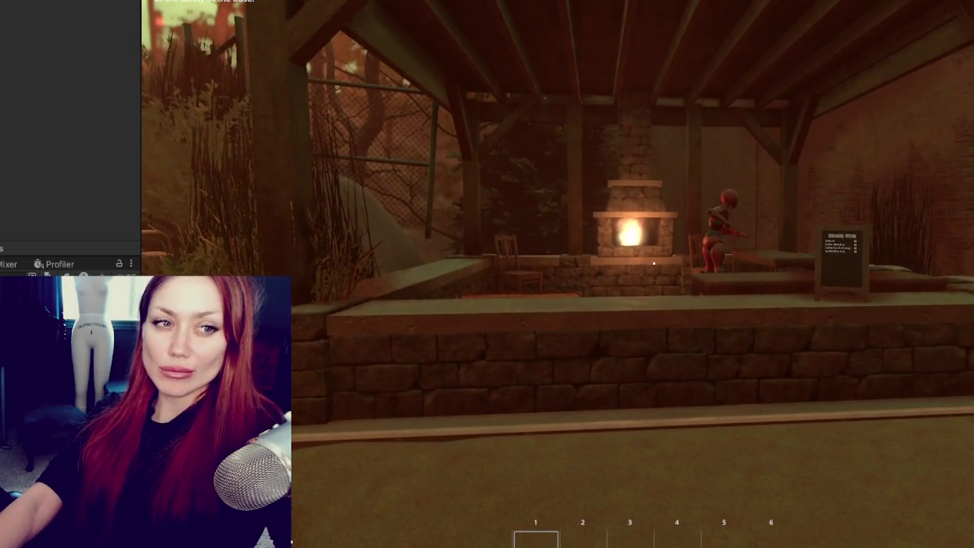
pyautogui.press('w')
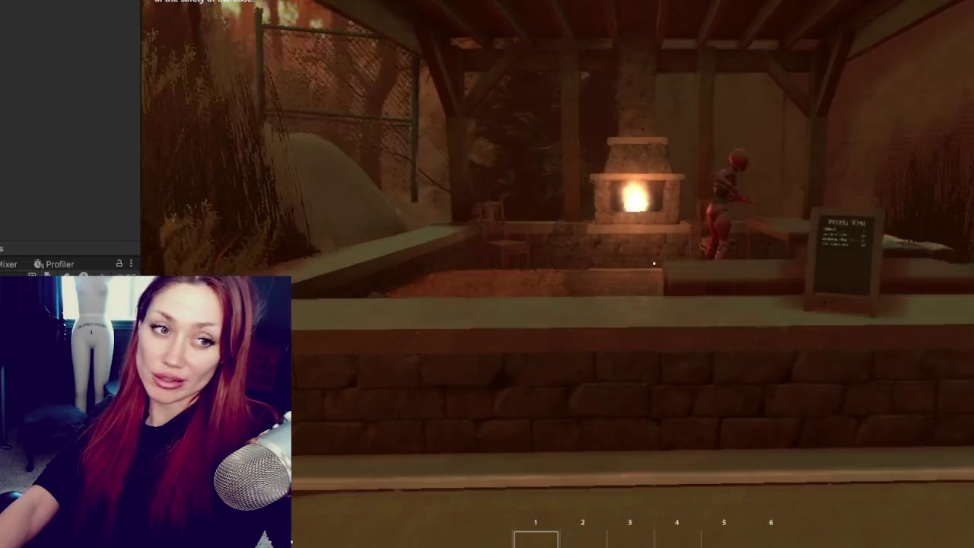
pyautogui.press('s')
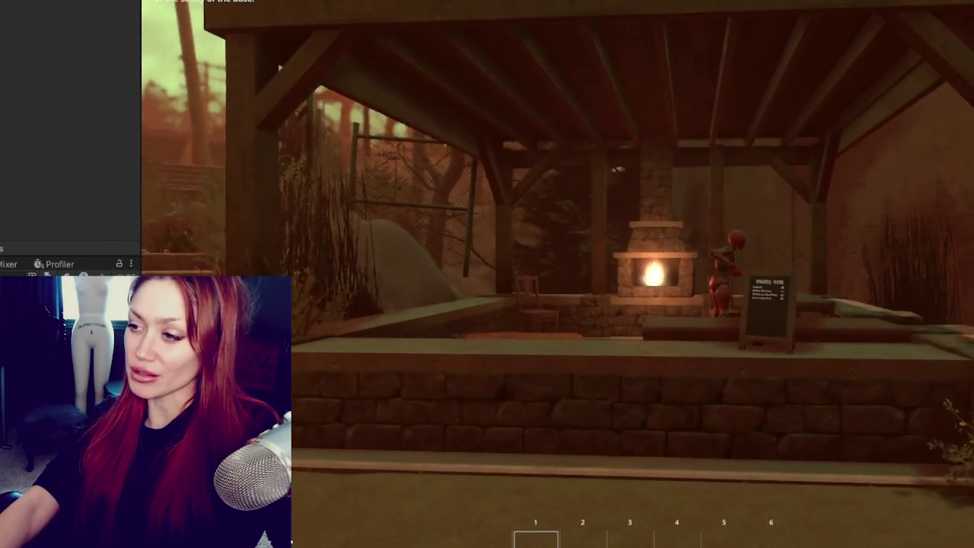
pyautogui.press('w')
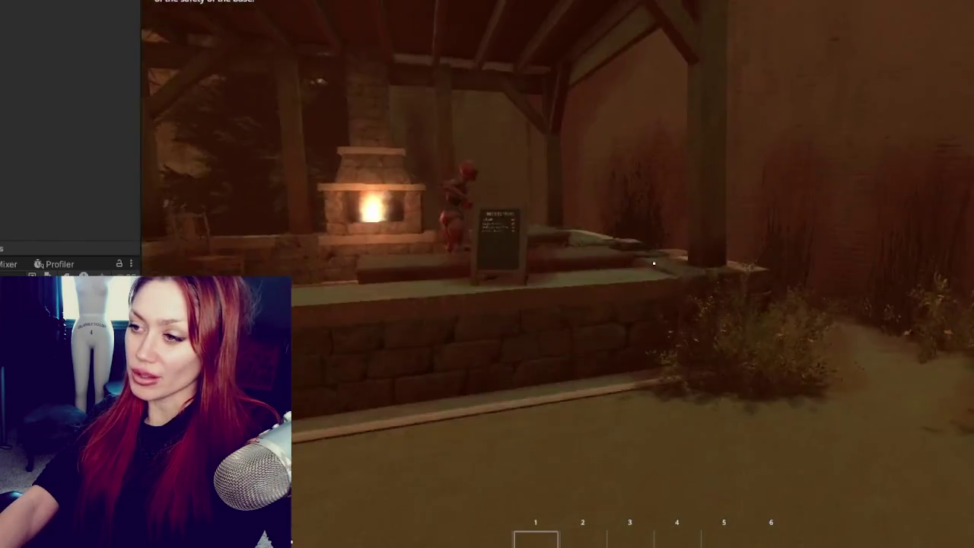
pyautogui.press('w')
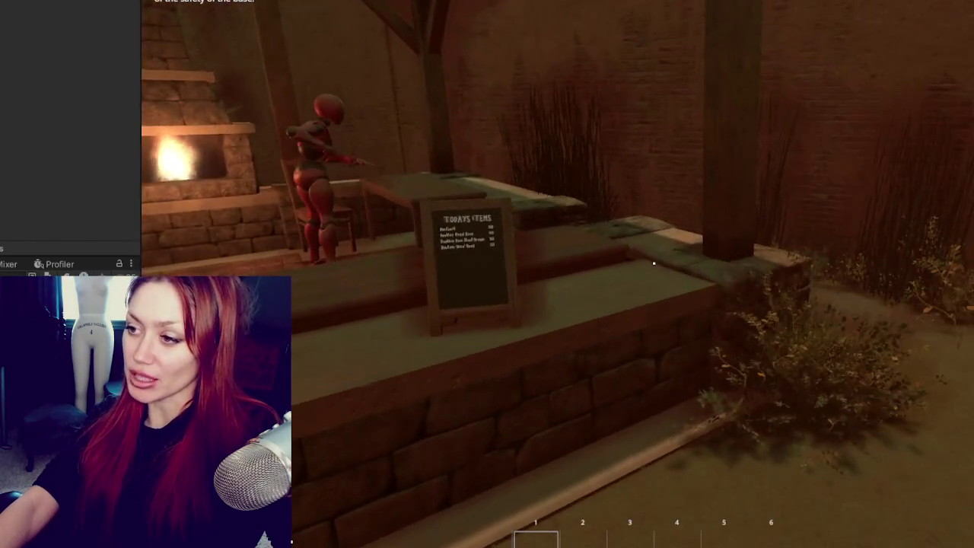
pyautogui.press('w')
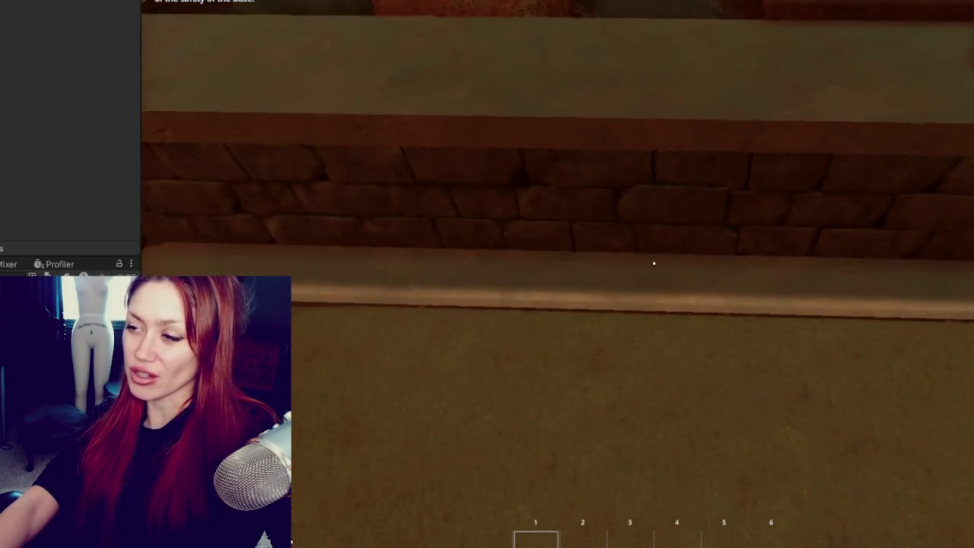
pyautogui.press('s')
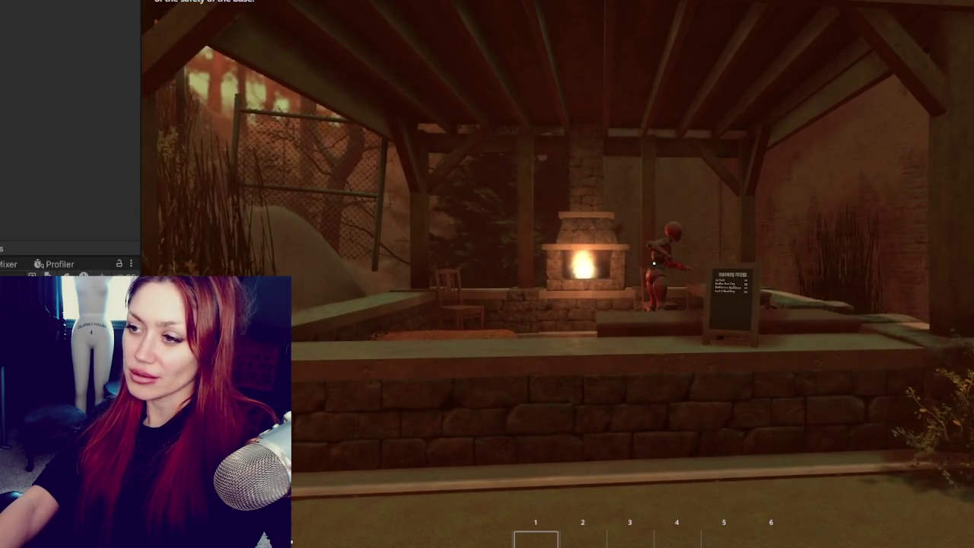
# Walk past the low wall, up the stairs and onto the checkered tile courtyard
pyautogui.press('w')
pyautogui.press('s')
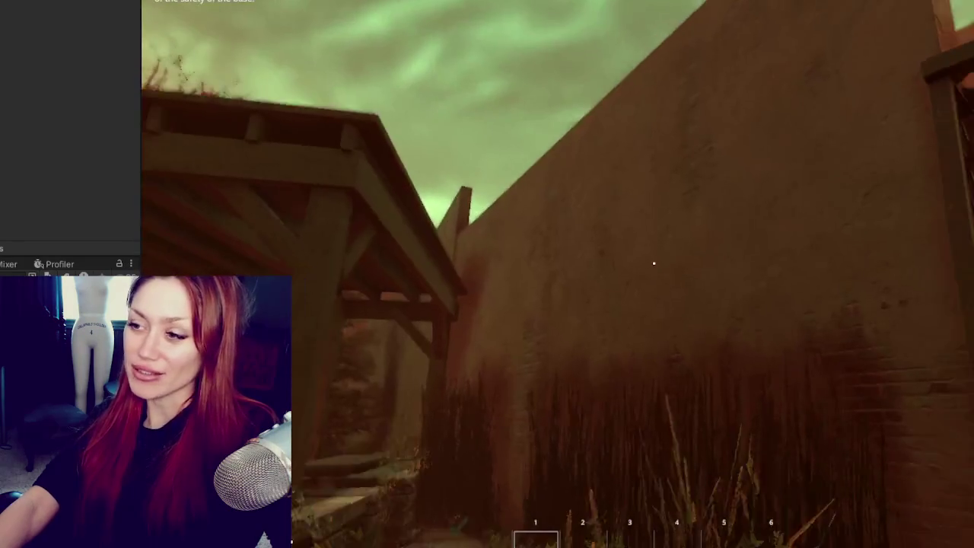
pyautogui.press('w')
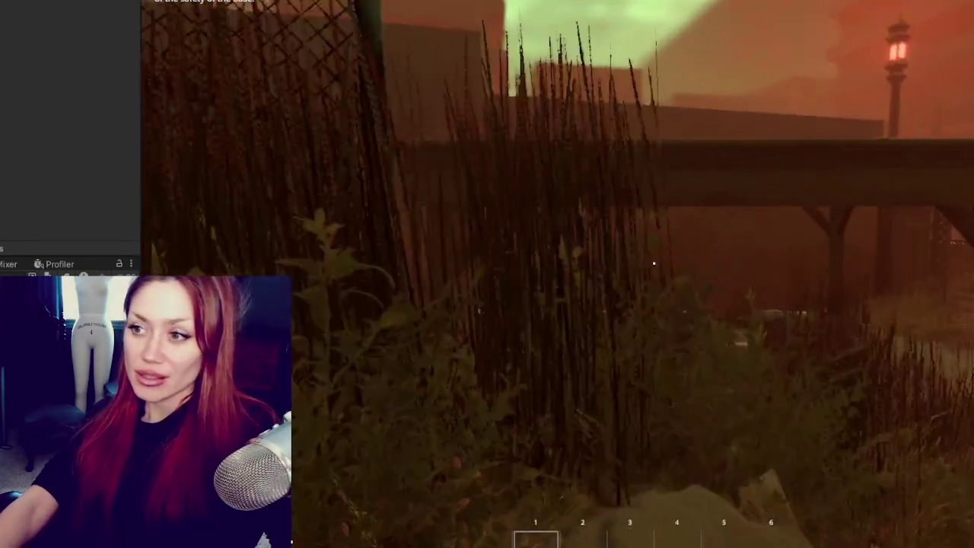
pyautogui.press('w')
pyautogui.press('w')
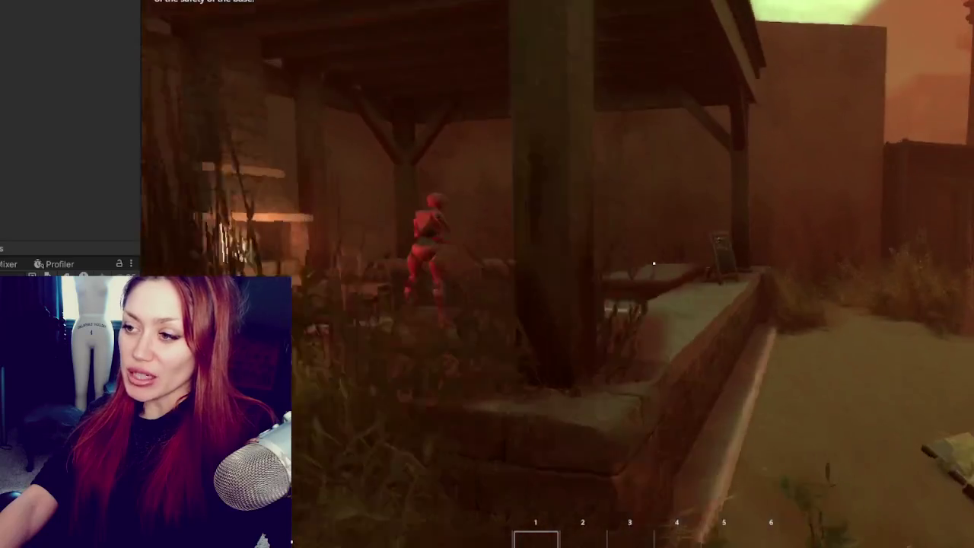
# Go through the wooden gate and show the Sleep, Nutrition and Life stats with Tab
pyautogui.press('s')
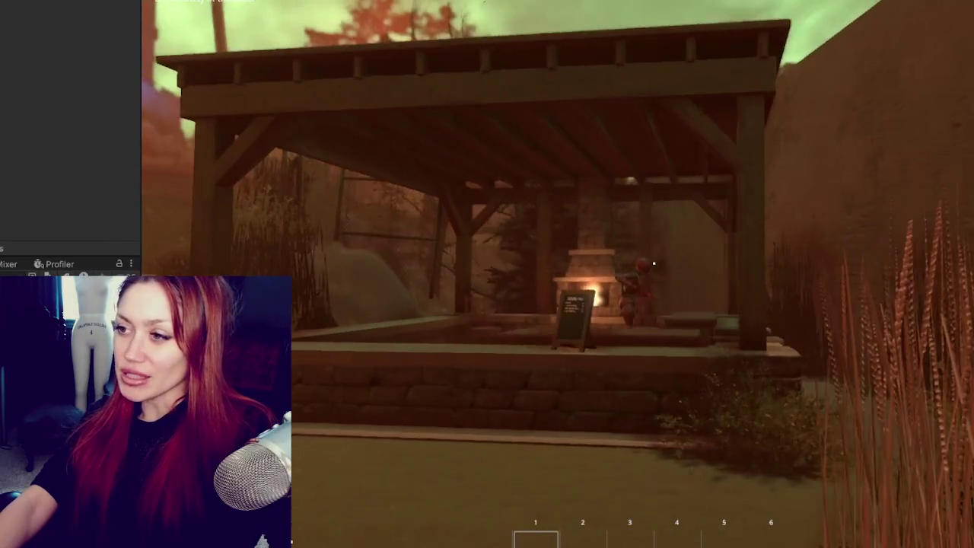
pyautogui.press('w')
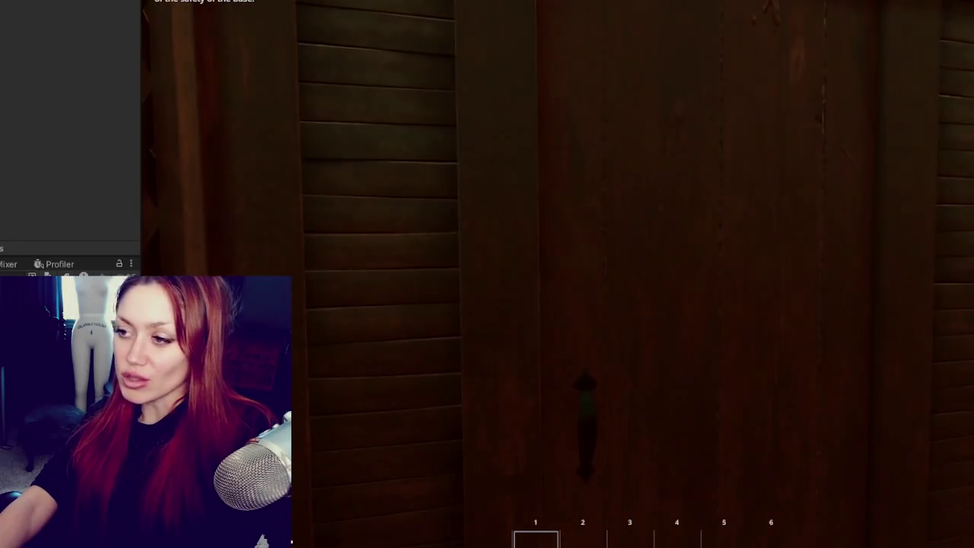
pyautogui.press('e')
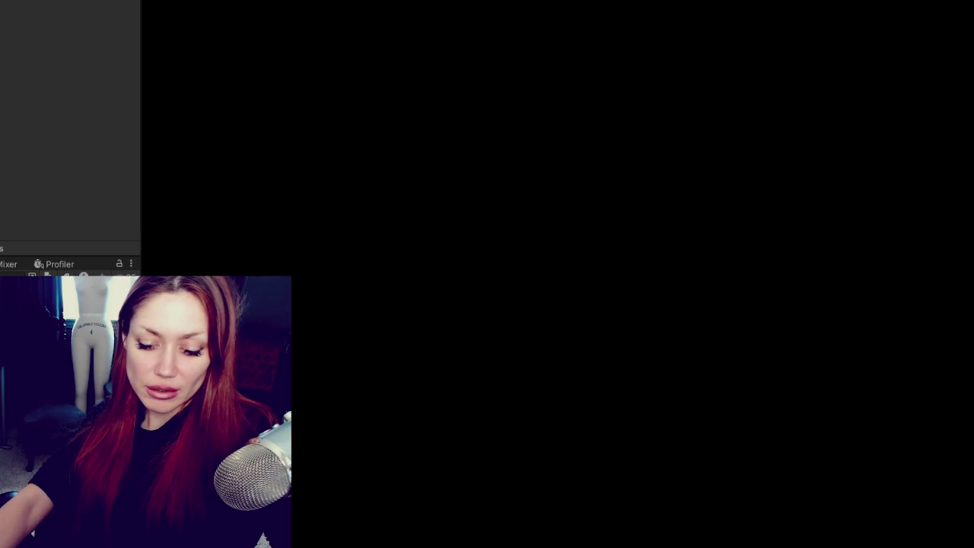
pyautogui.press('Tab')
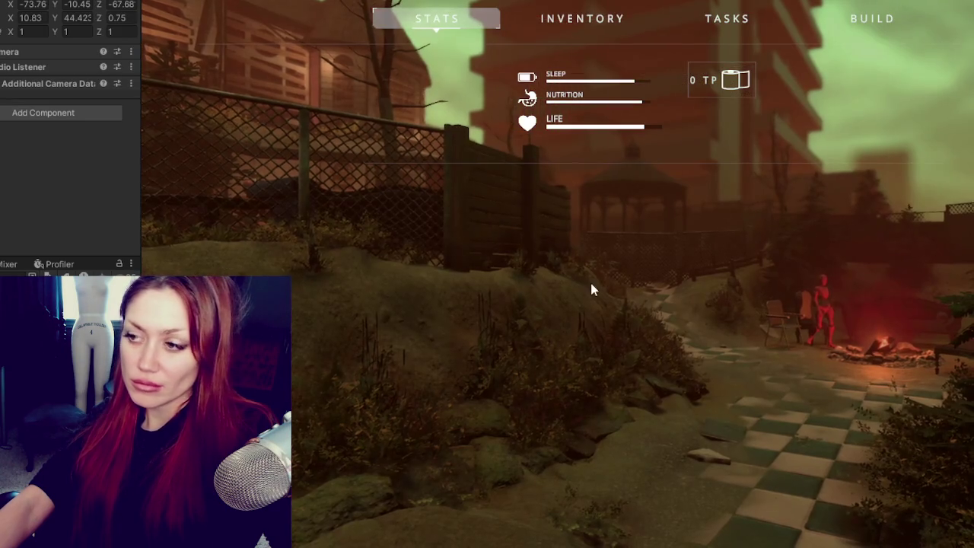
# Toggle the STATS screen off with Tab and walk past the campfire toward the shop
pyautogui.press('Tab')
pyautogui.press('Tab')
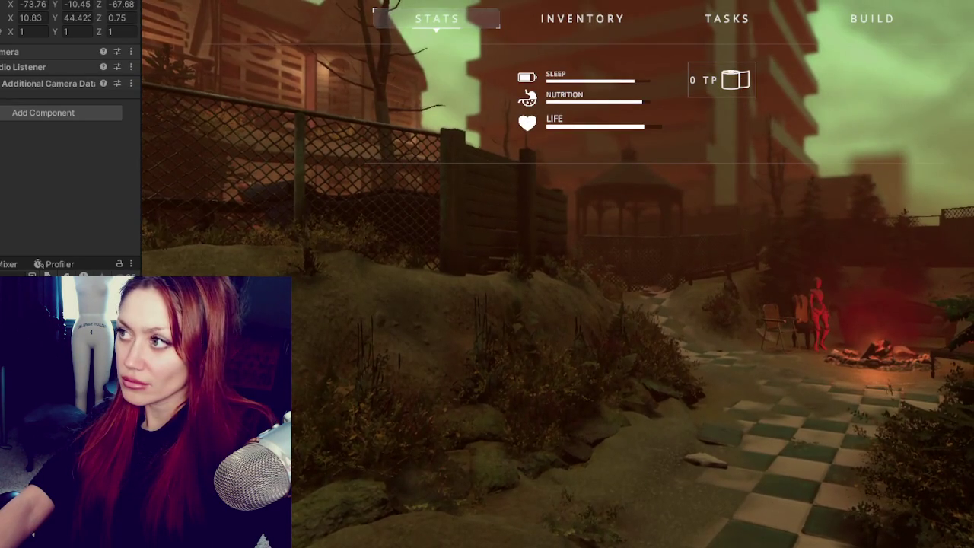
pyautogui.press('Tab')
pyautogui.press('w')
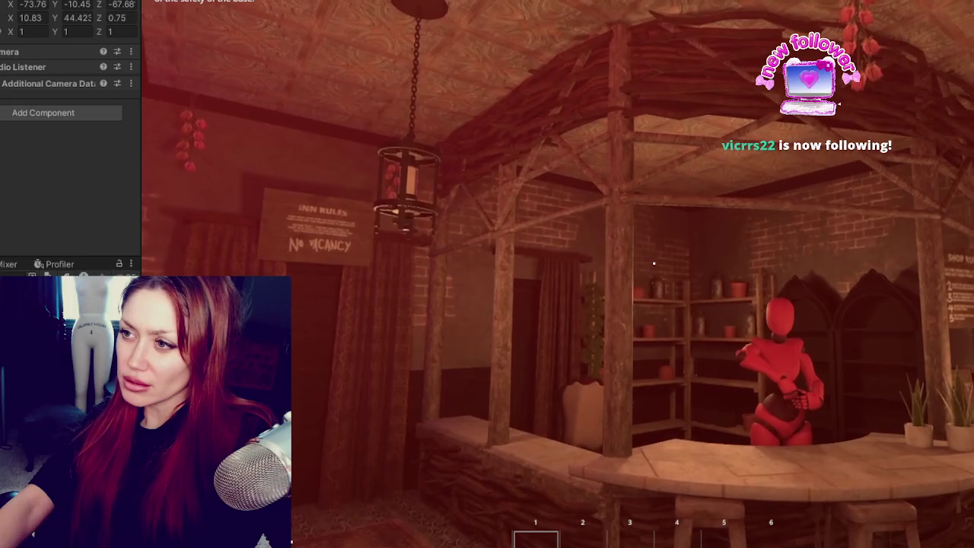
# Walk through the shop past the round table and spiral staircase to the shelf wall
pyautogui.press('w')
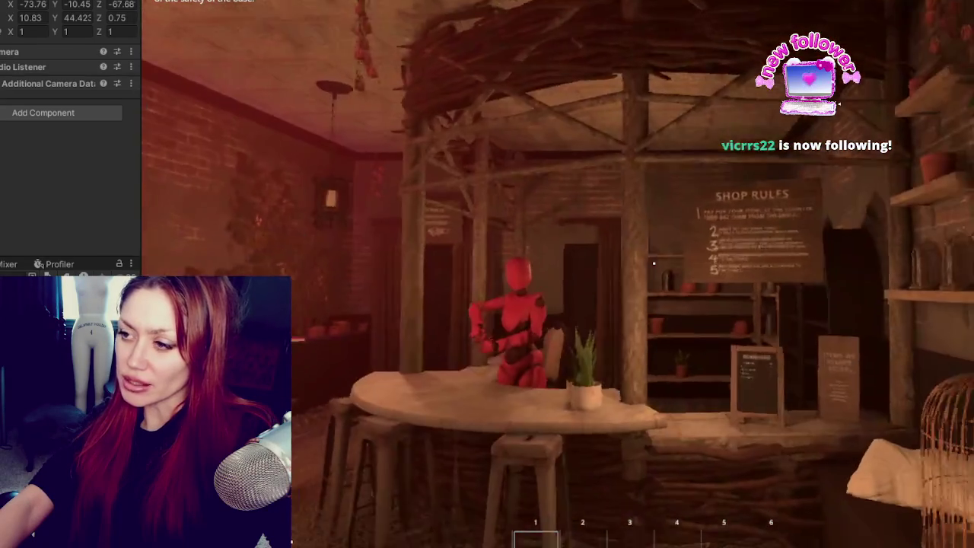
pyautogui.press('w')
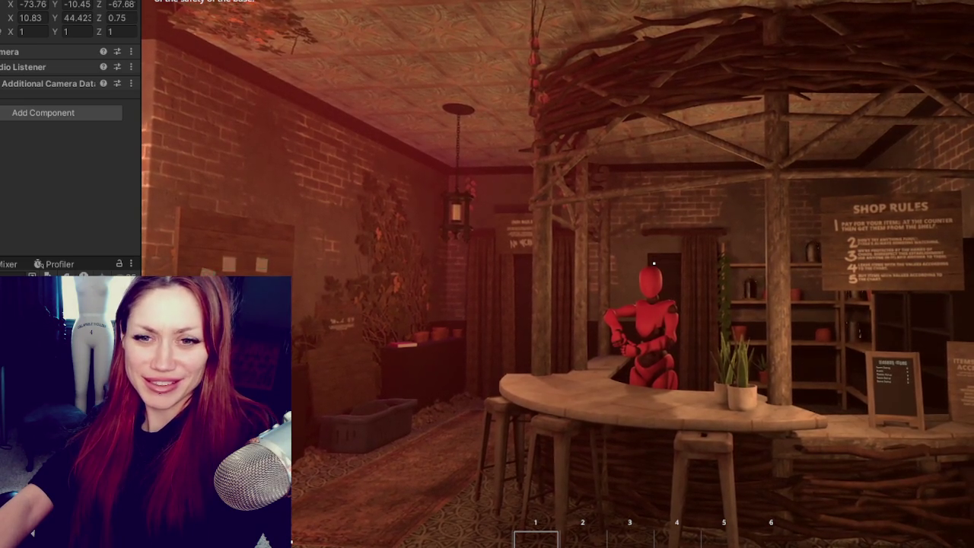
pyautogui.press('w')
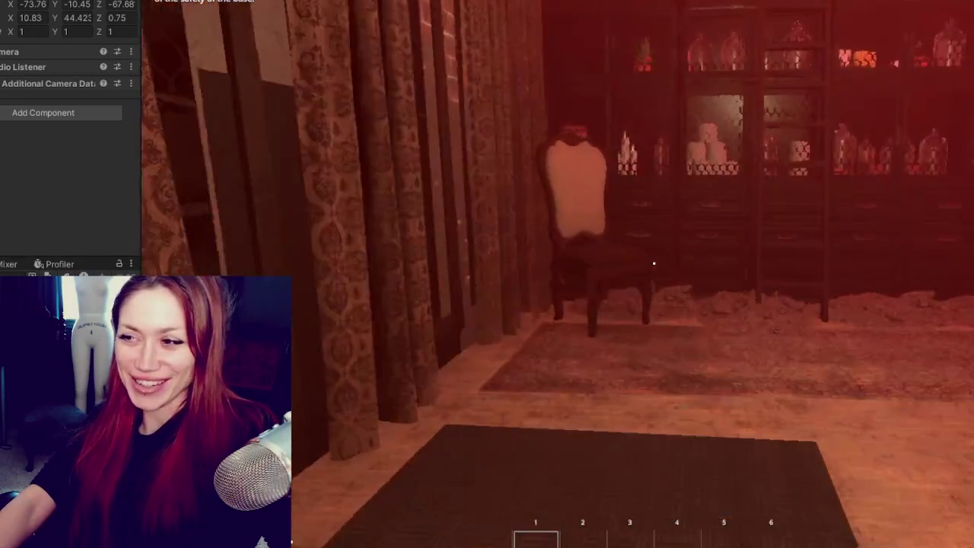
# Cross the corridor into the plant room, then through the arched-door room into the rug room
pyautogui.press('w')
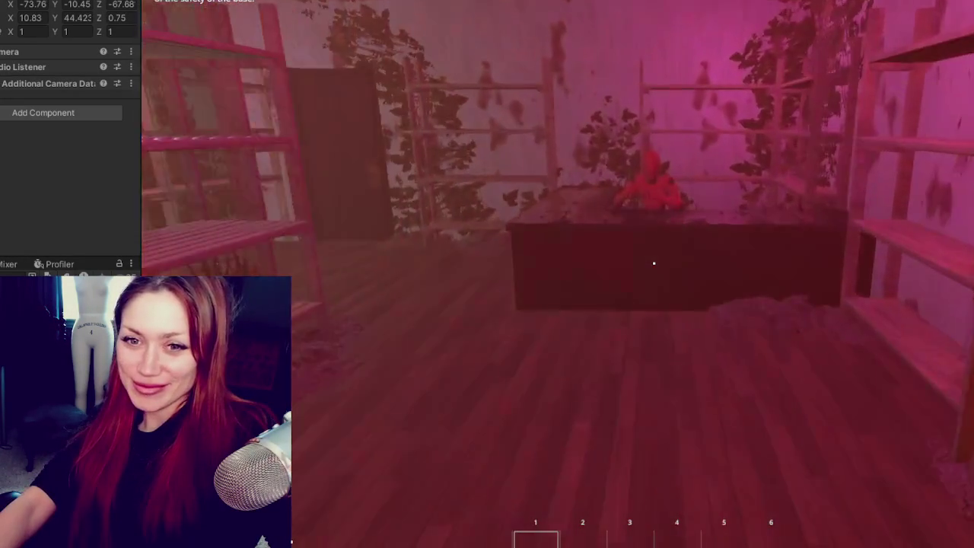
pyautogui.press('w')
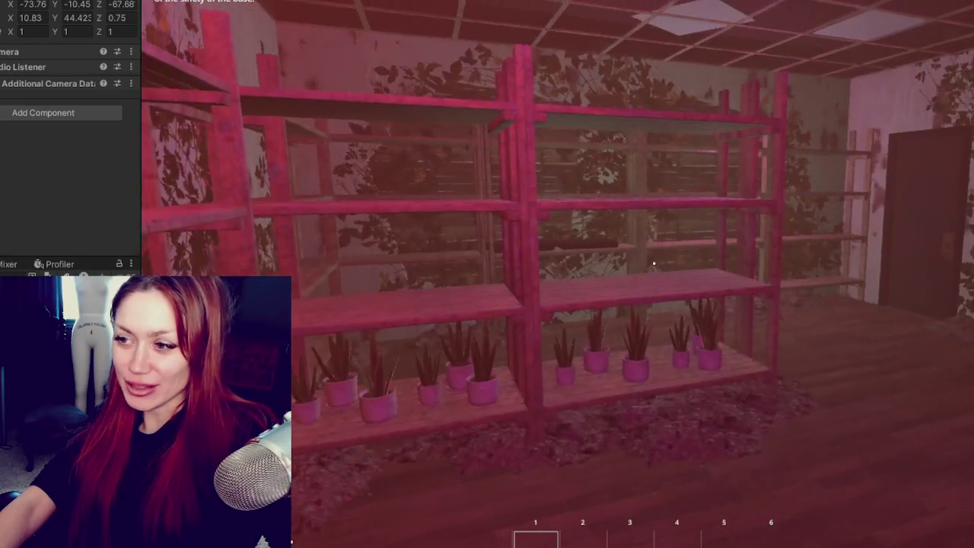
pyautogui.press('w')
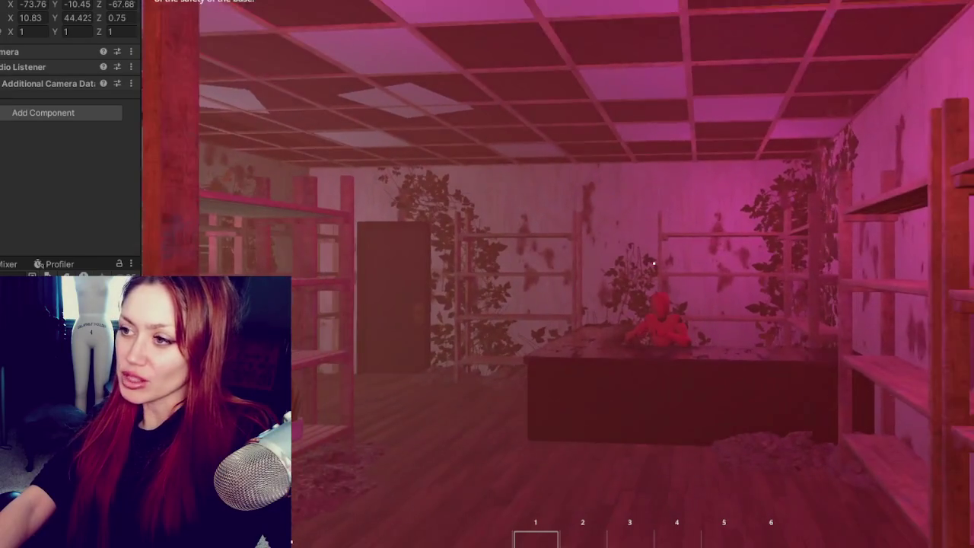
pyautogui.press('w')
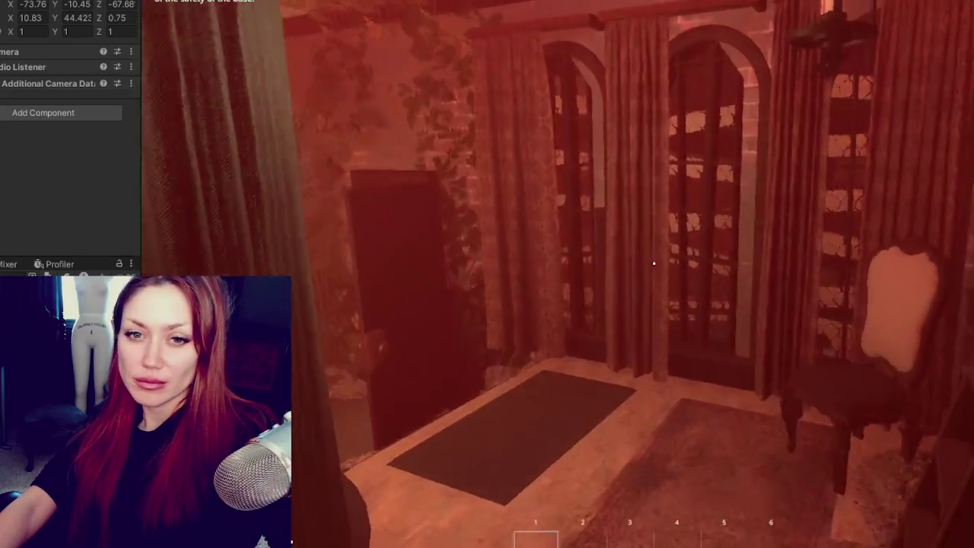
pyautogui.press('w')
pyautogui.press('w')
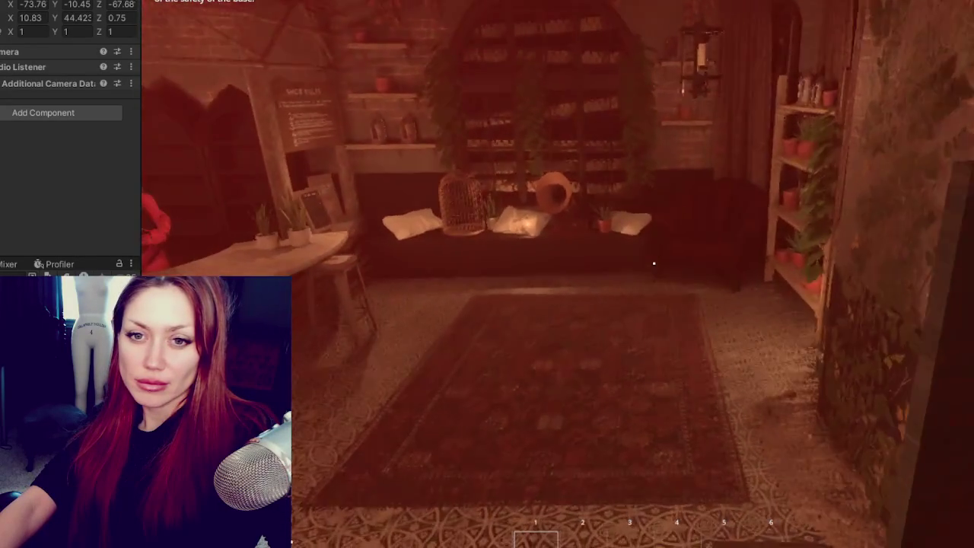
pyautogui.press('w')
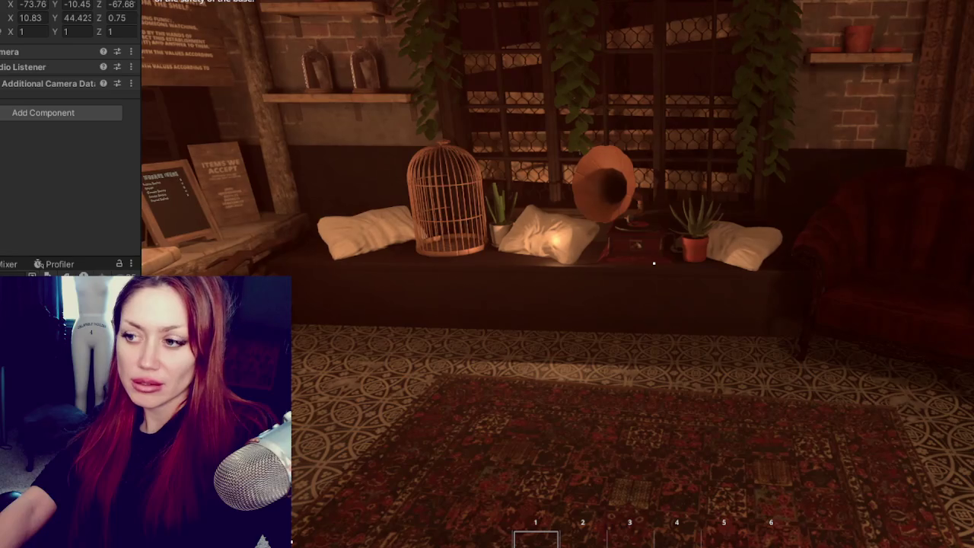
# Look around the rug room, stepping back and then over the patterned rug
pyautogui.press('w')
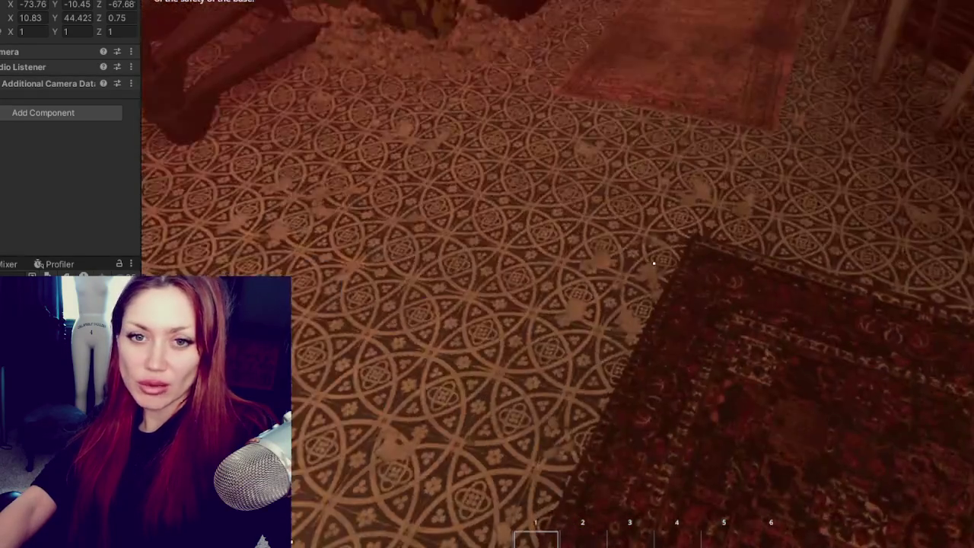
pyautogui.press('s')
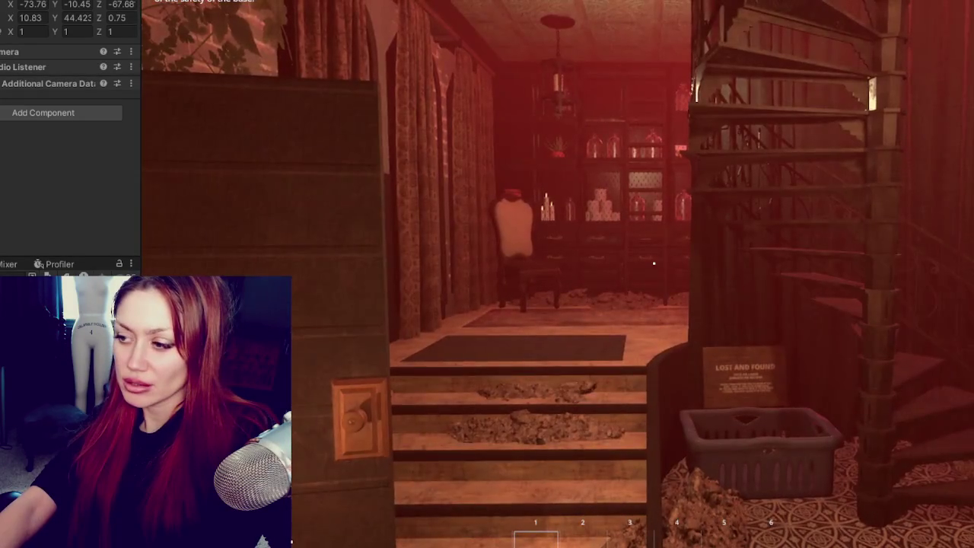
pyautogui.press('w')
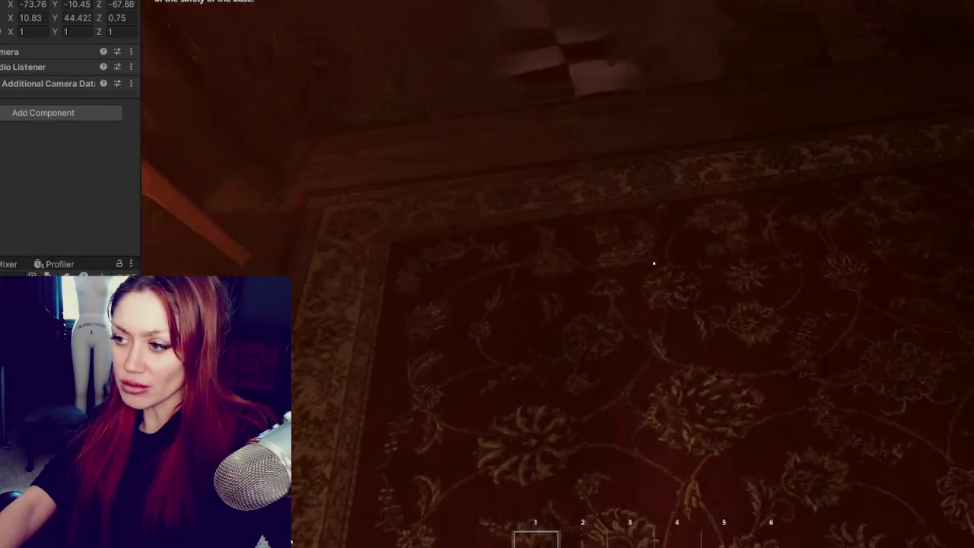
pyautogui.press('w')
# Head past the campfire to the pavilion signboard and wooden gate, toggling the STATS screen
pyautogui.press('w')
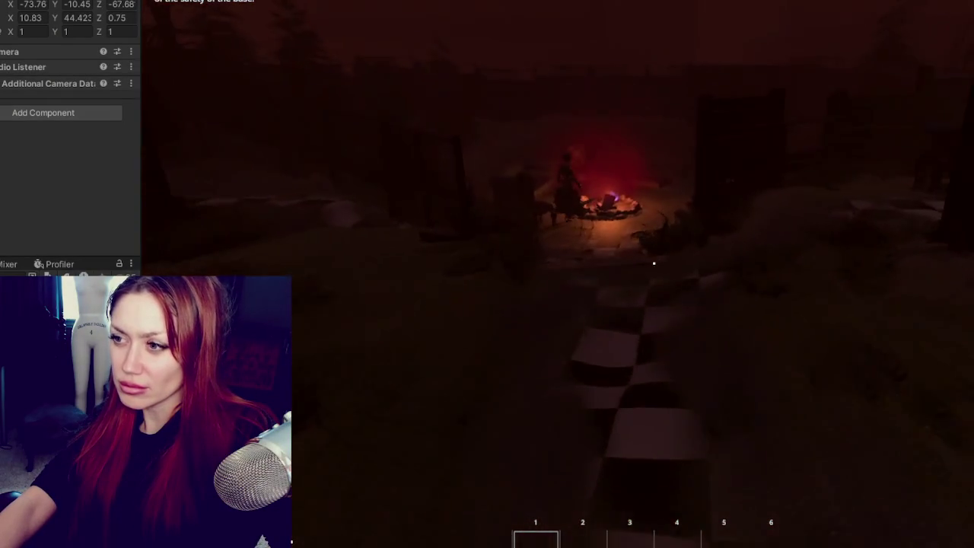
pyautogui.press('w')
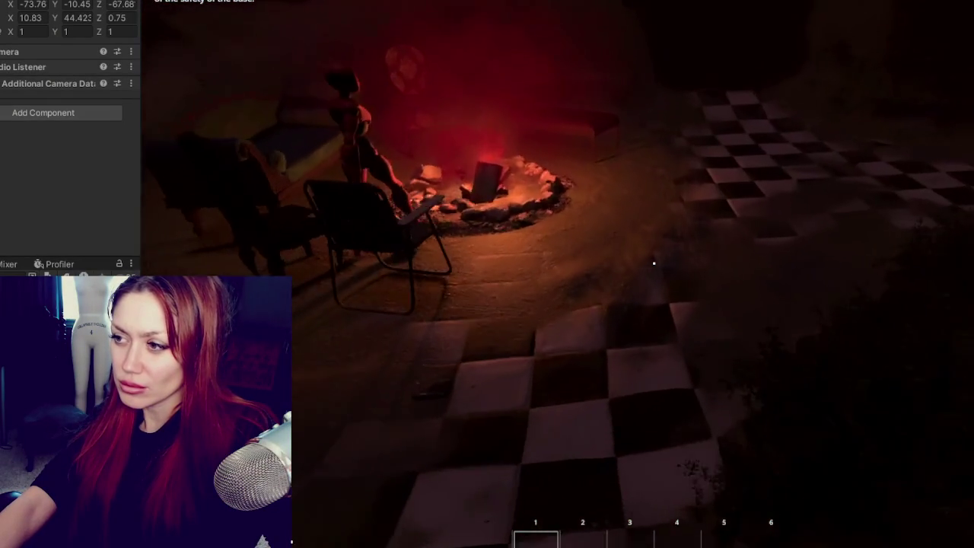
pyautogui.press('w')
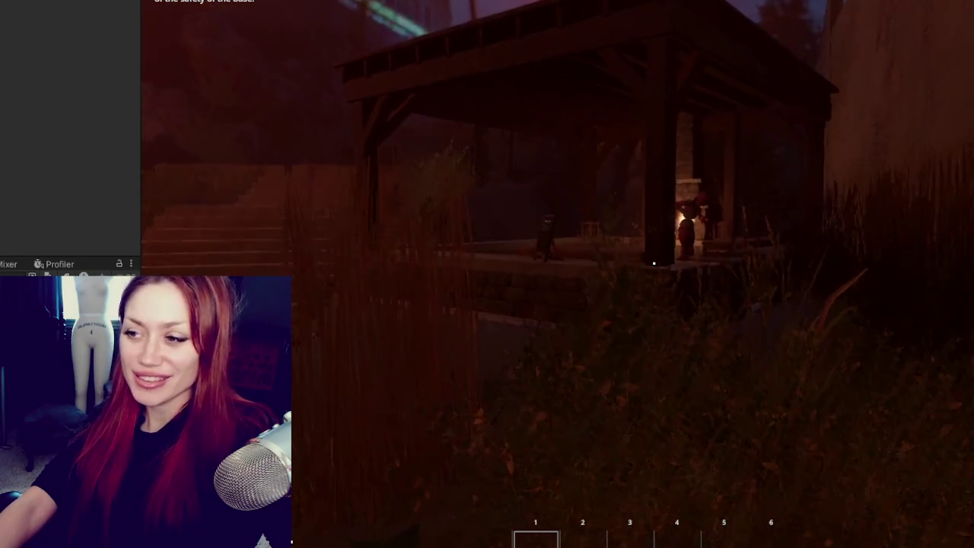
pyautogui.press('w')
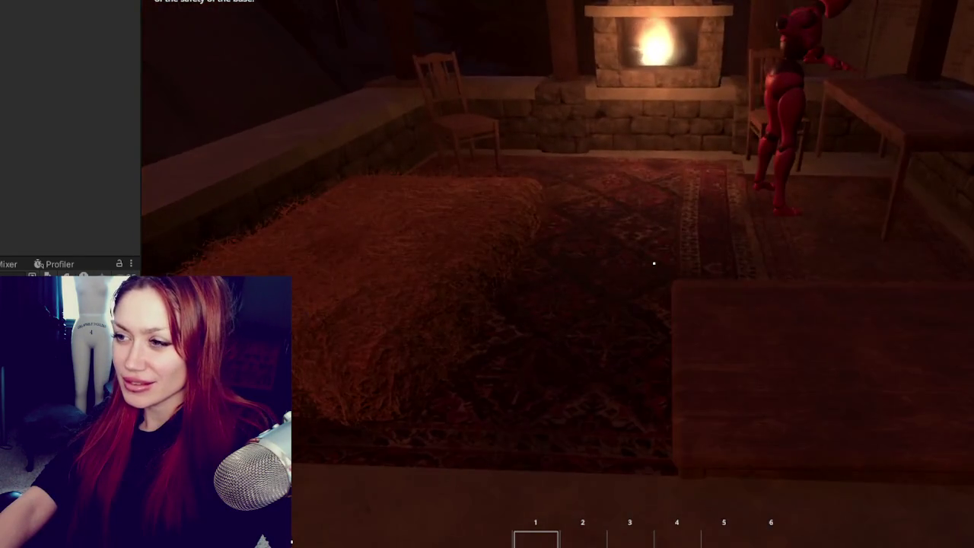
pyautogui.press('w')
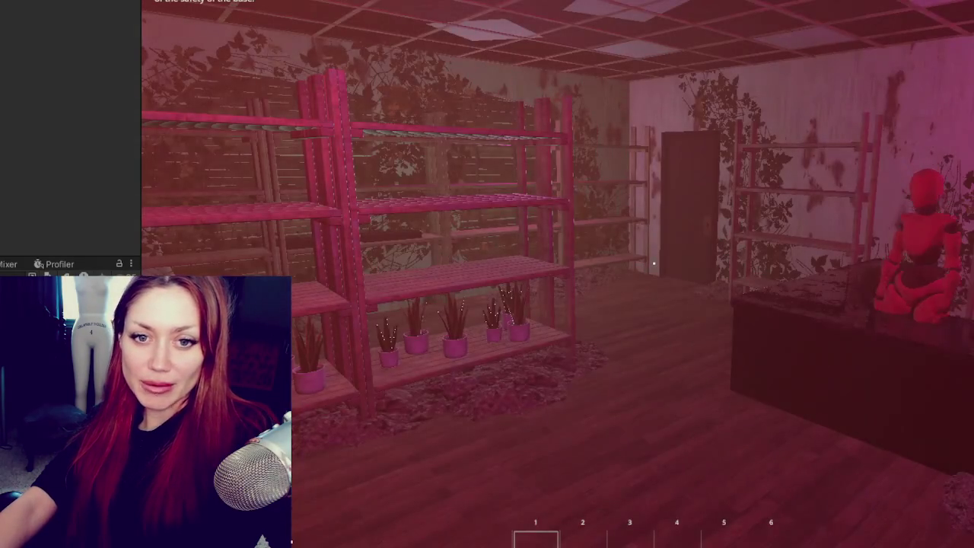
pyautogui.press('Tab')
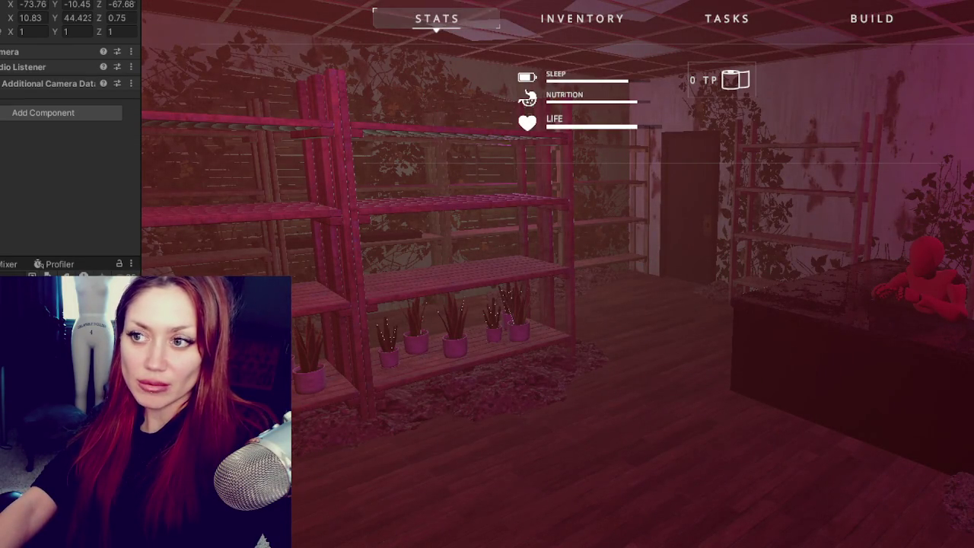
pyautogui.press('Tab')
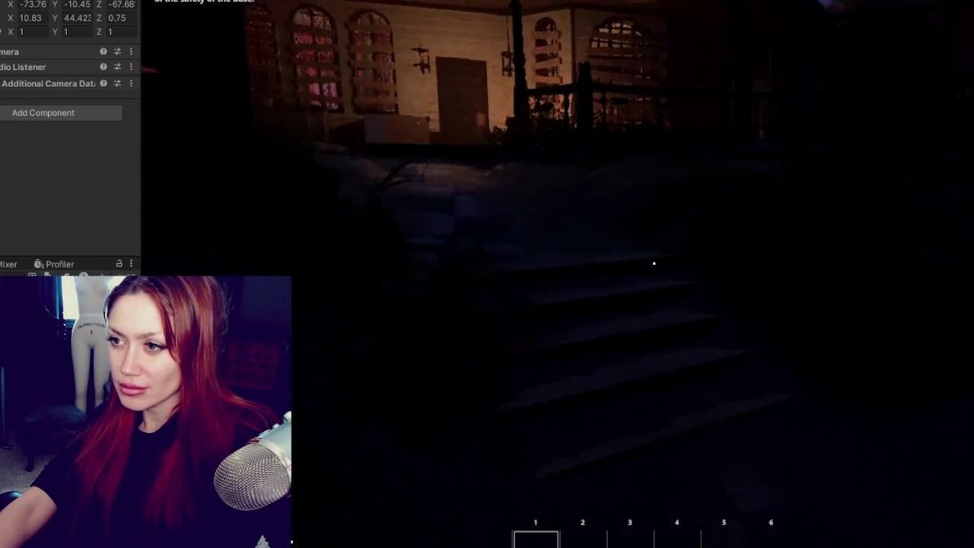
# Climb onto the lit porch and open the shop door with E
pyautogui.press('w')
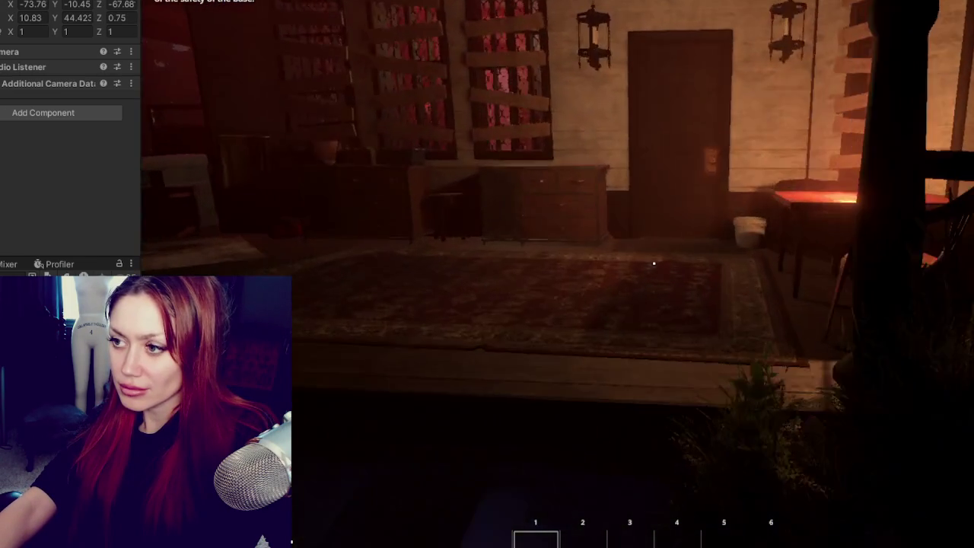
pyautogui.press('w')
pyautogui.press('w')
pyautogui.press('e')
pyautogui.press('w')
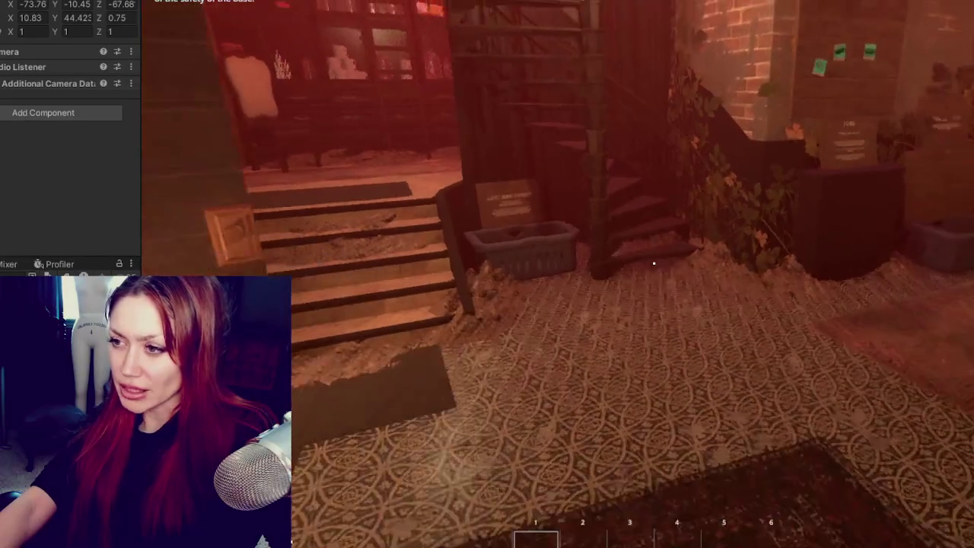
# Look over the rug, ceiling lamp, staircase brick wall and counter, then approach the door by the plants
pyautogui.press('s')
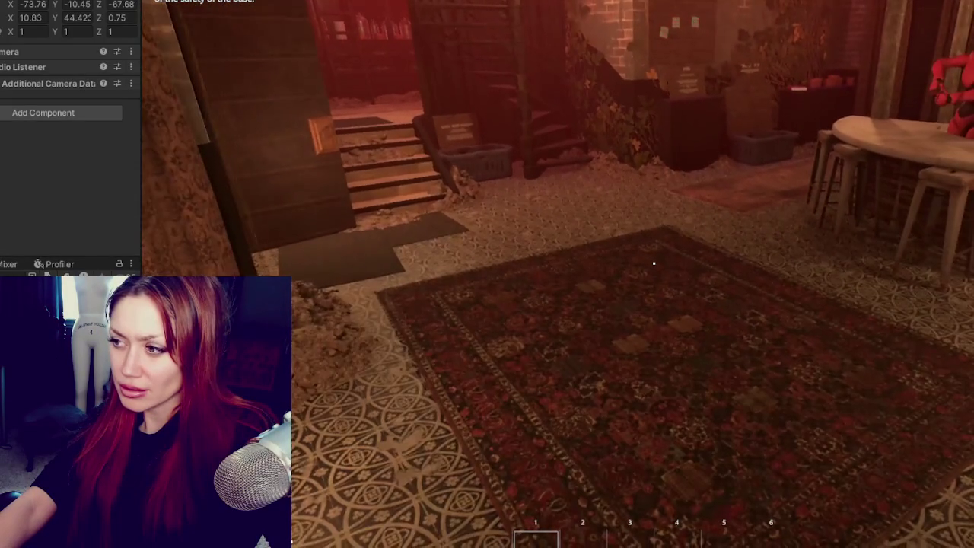
pyautogui.press('w')
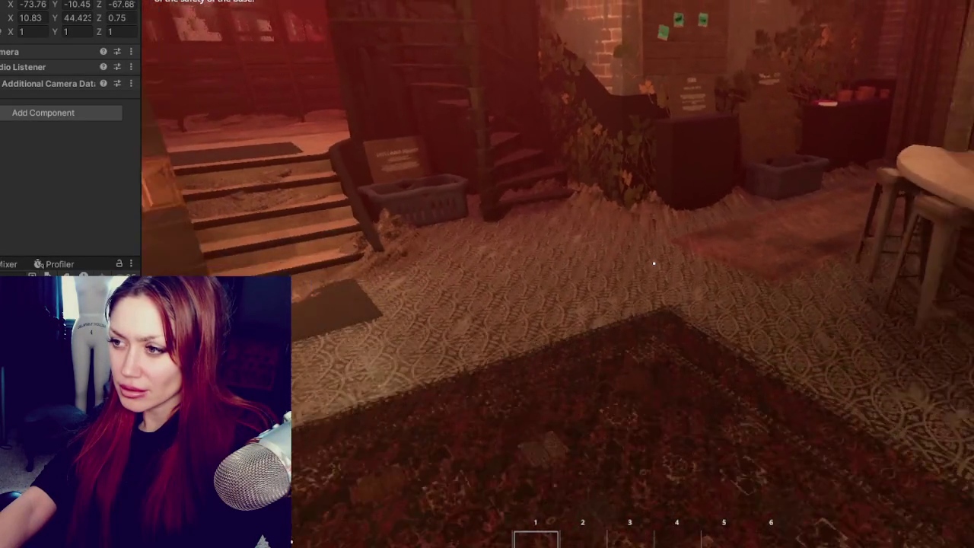
pyautogui.press('s')
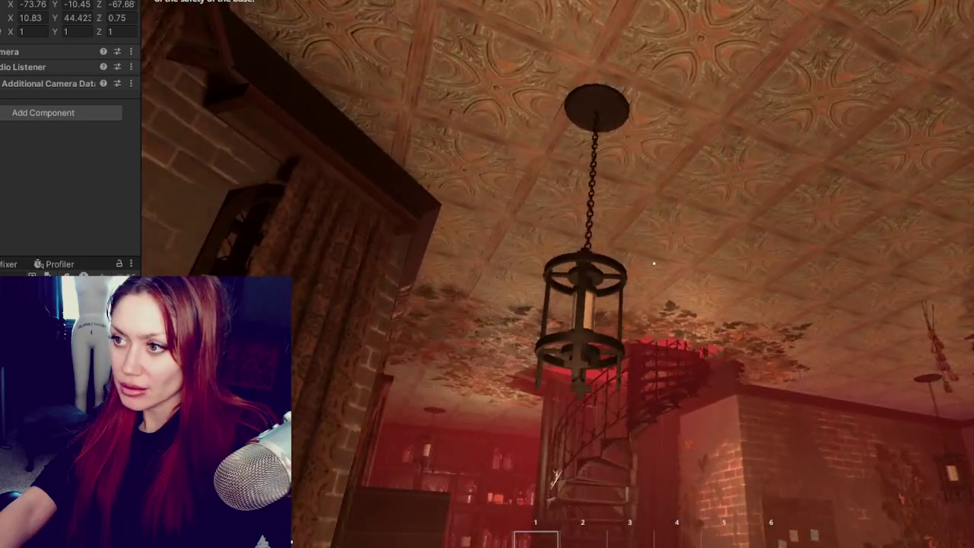
pyautogui.press('w')
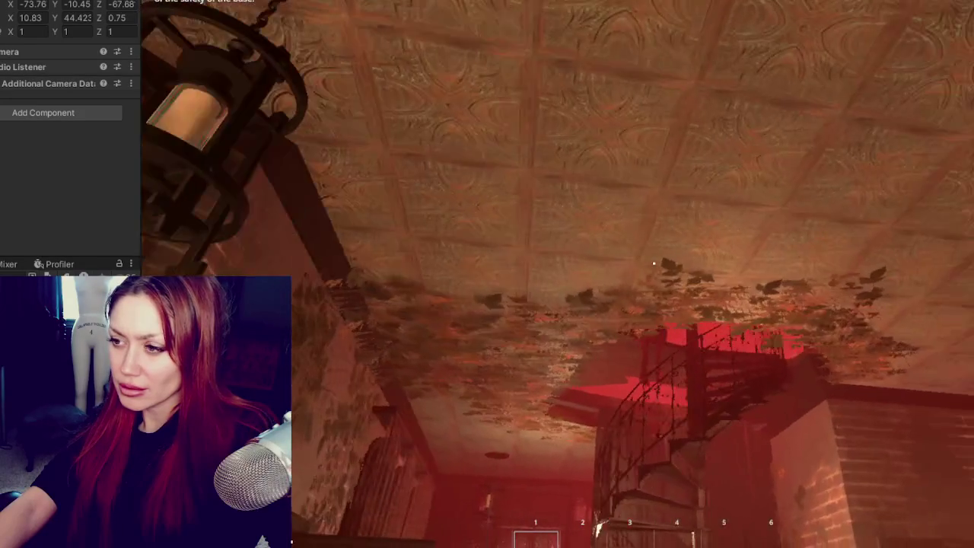
pyautogui.press('w')
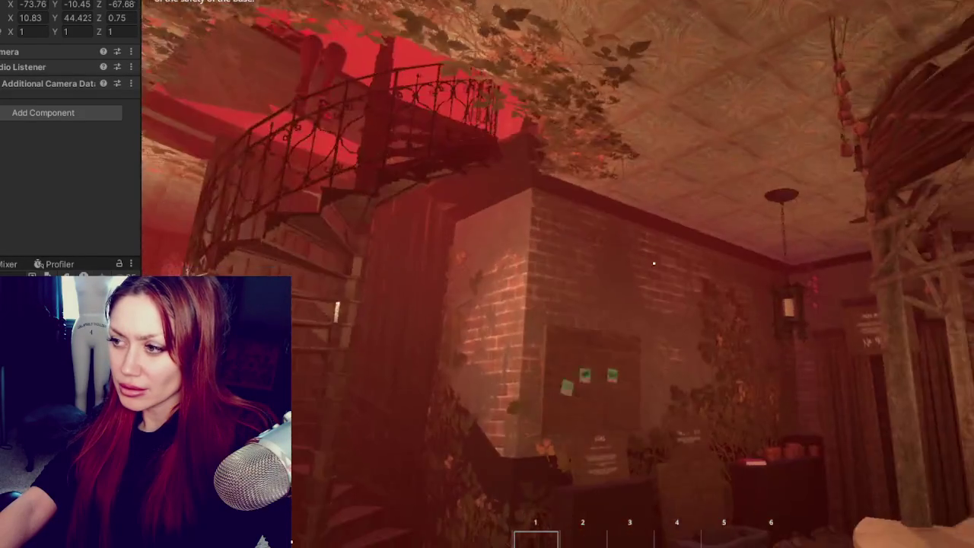
pyautogui.press('w')
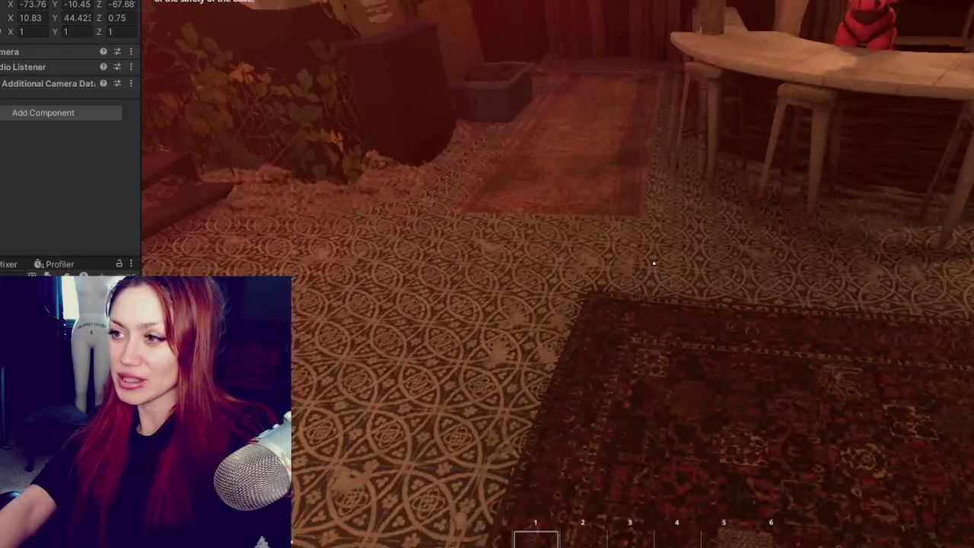
pyautogui.press('w')
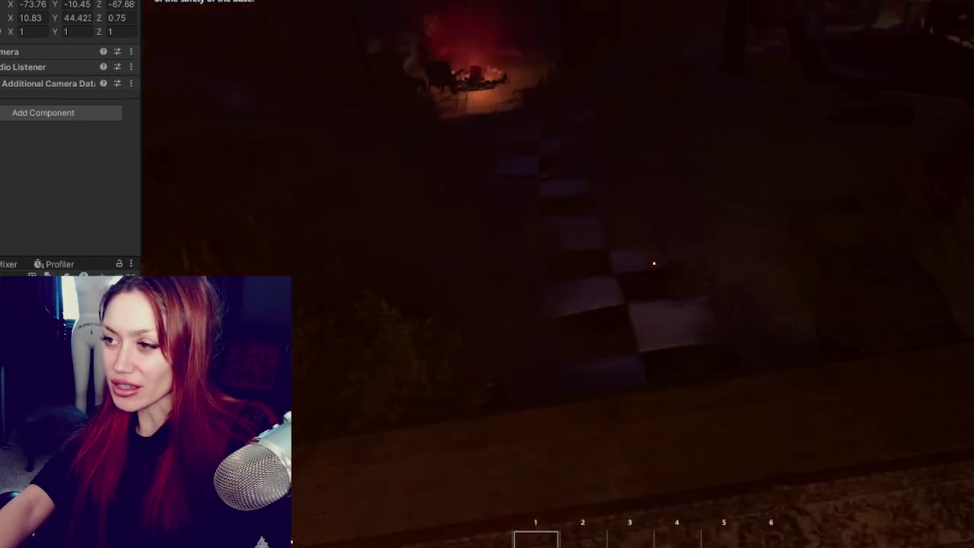
# Walk out through the doorway and climb the stone stairs
pyautogui.press('w')
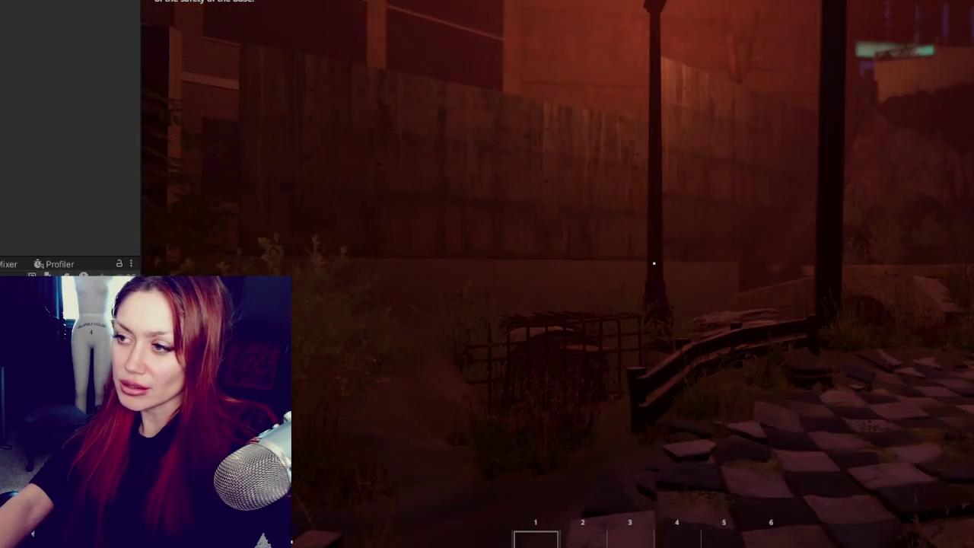
pyautogui.press('w')
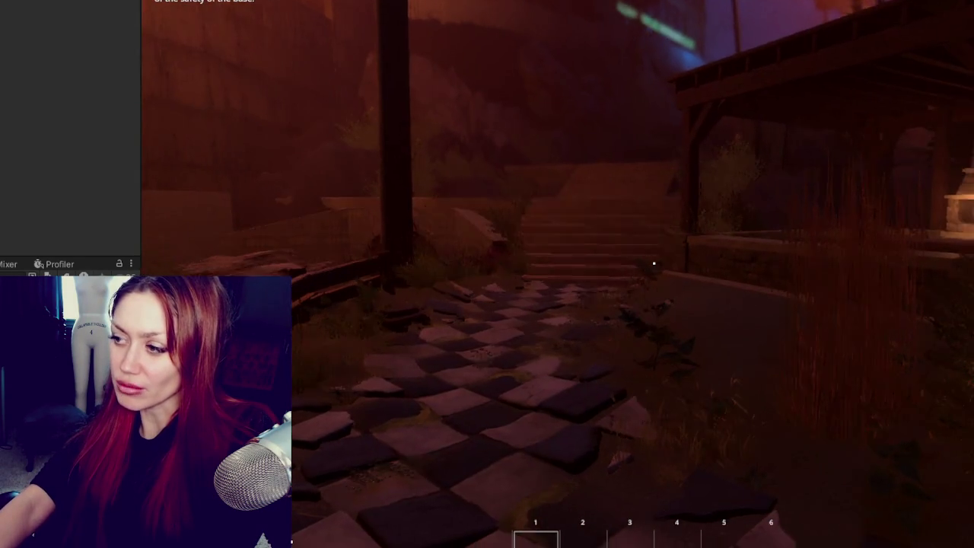
pyautogui.press('w')
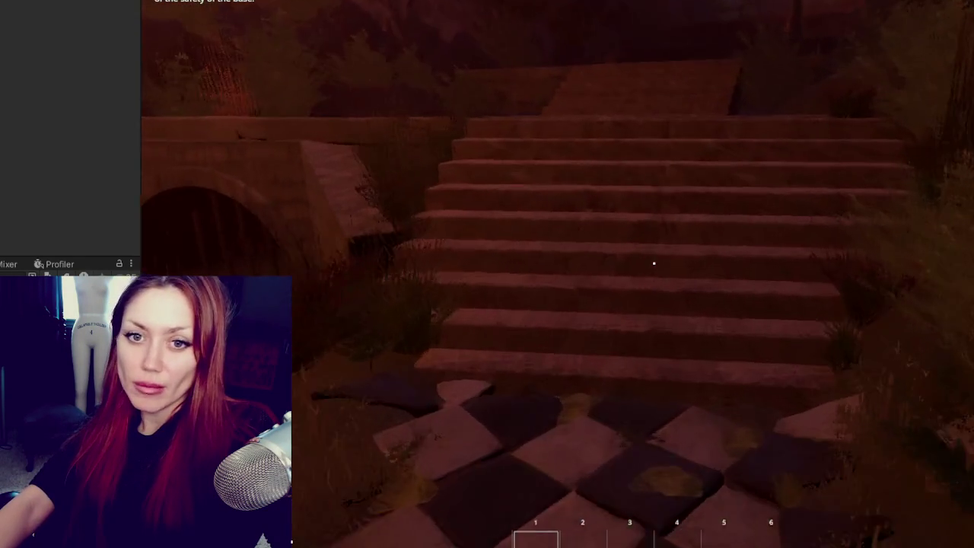
pyautogui.press('w')
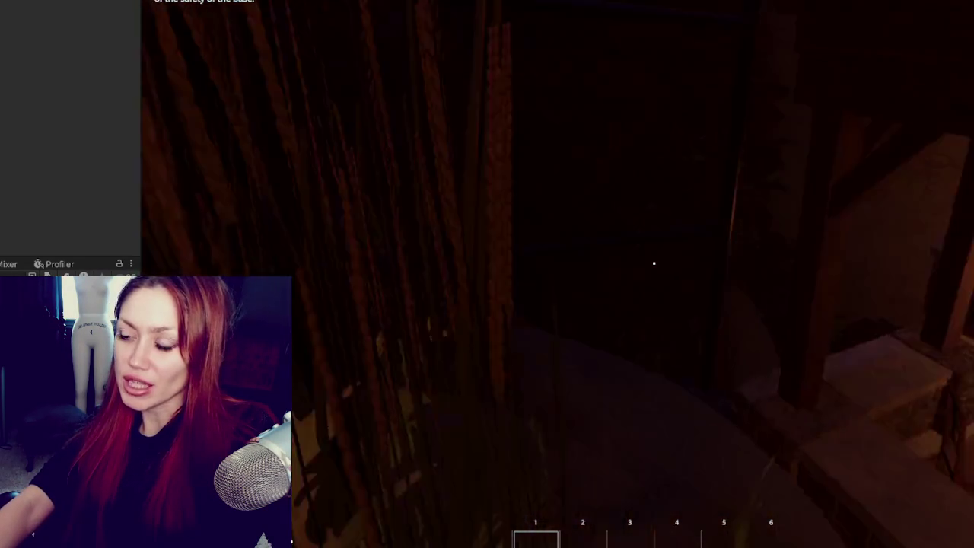
pyautogui.press('w')
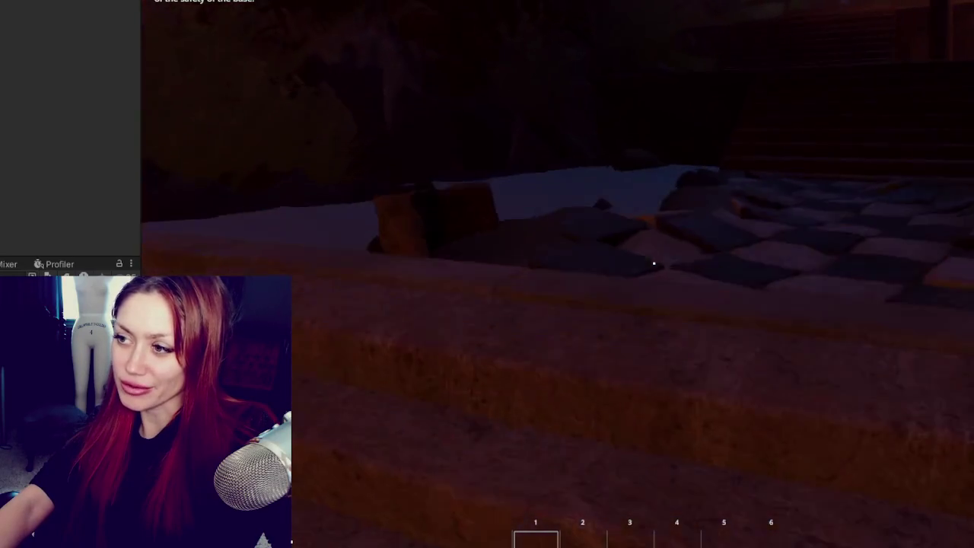
# Run toward the fenced area and cross the checkered floor to the concrete ledge
pyautogui.press('w')
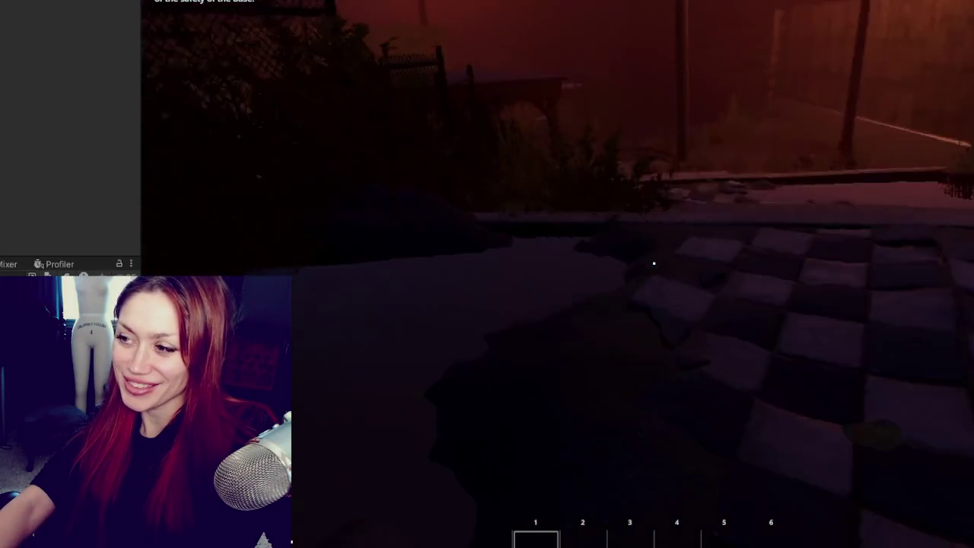
pyautogui.hotkey('shift', 'w')
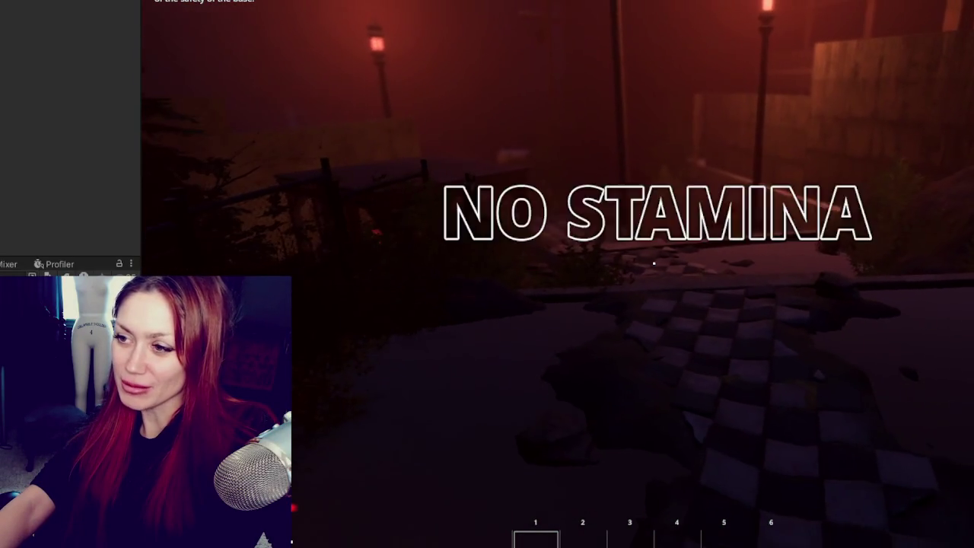
pyautogui.press('w')
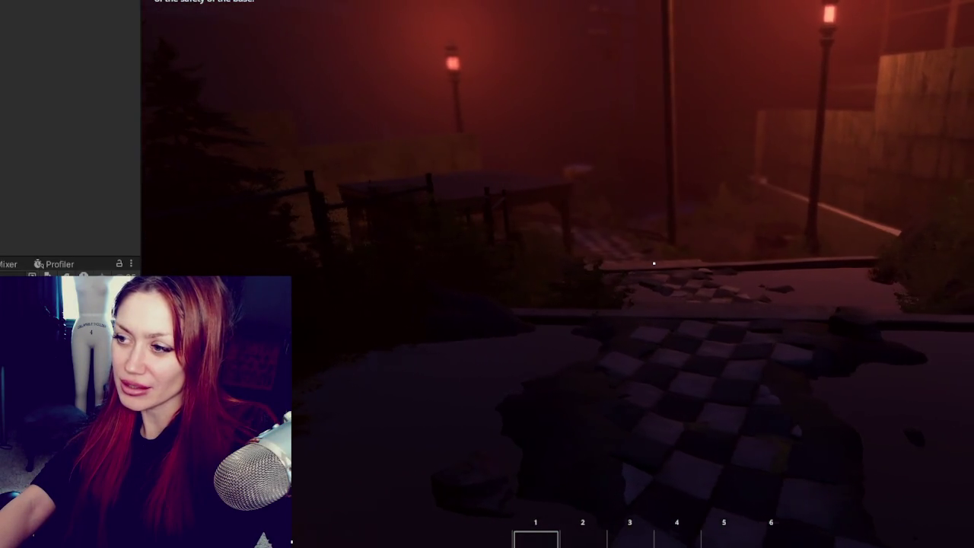
pyautogui.press('w')
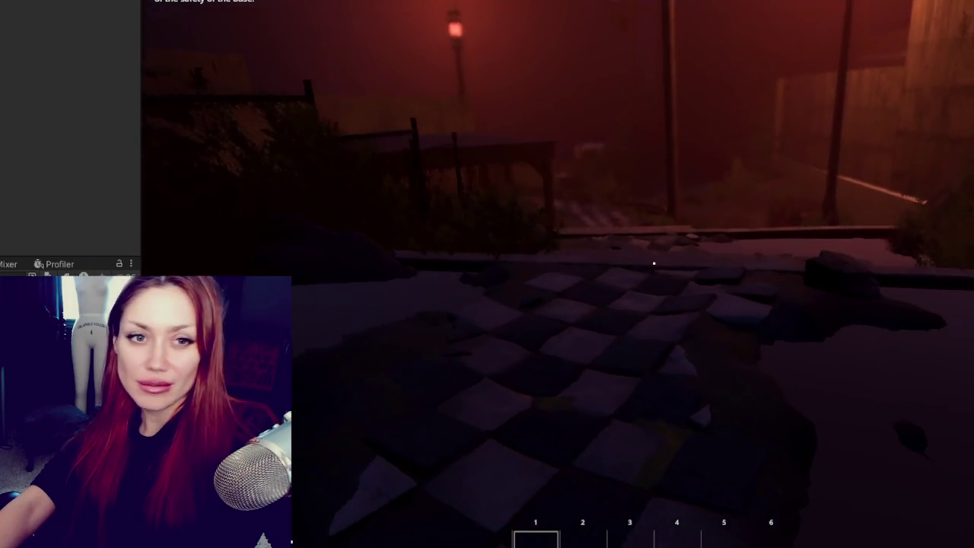
pyautogui.press('w')
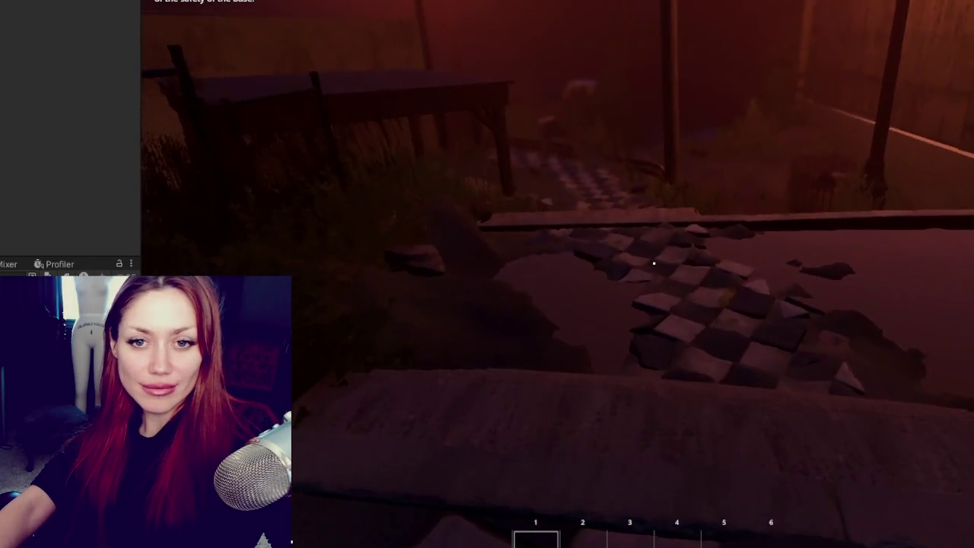
pyautogui.press('w')
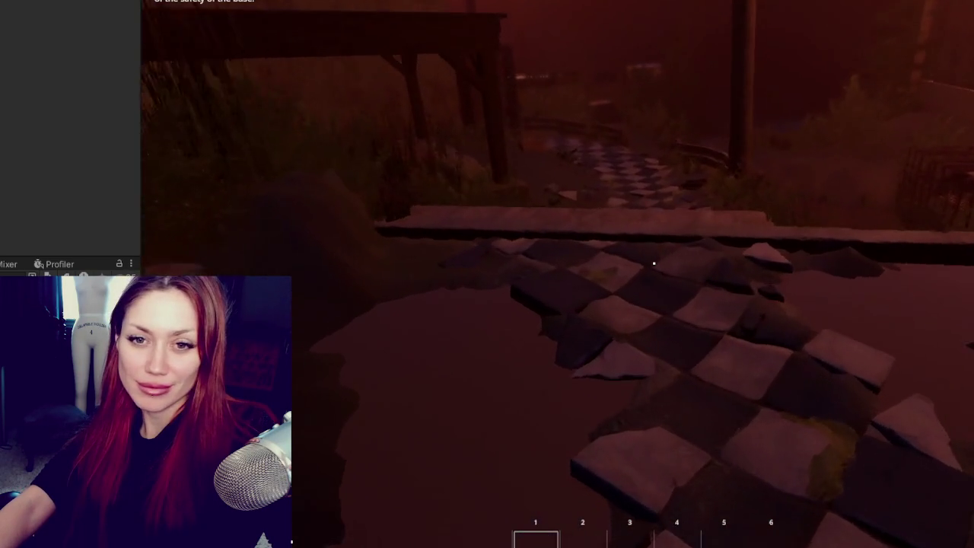
# Cross the ledge past the fireplace stage and through tall grass, then go through the wooden door
pyautogui.press('w')
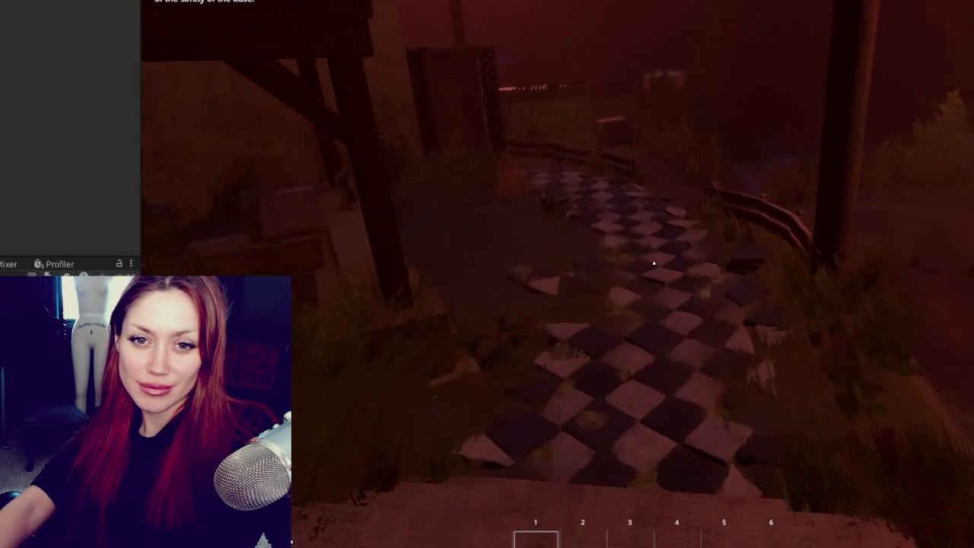
pyautogui.press('w')
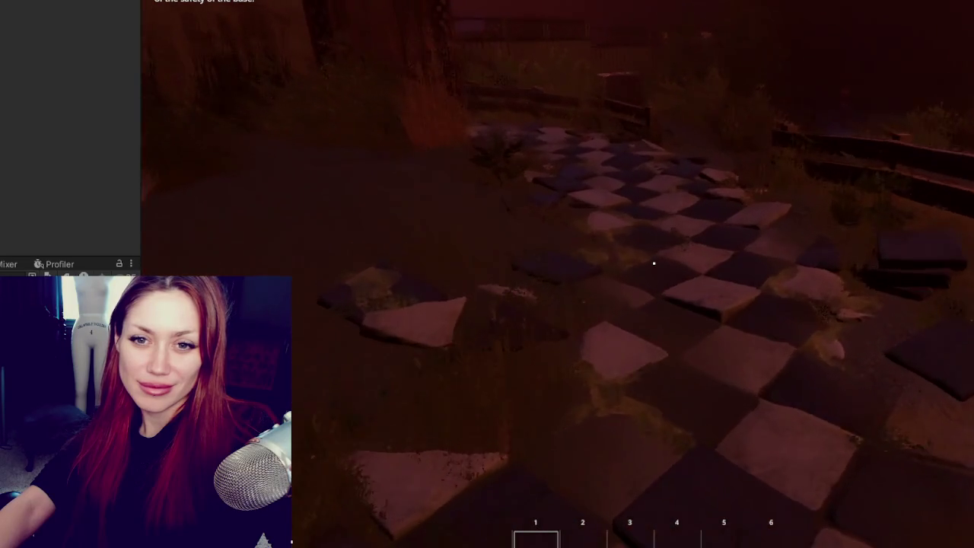
pyautogui.press('w')
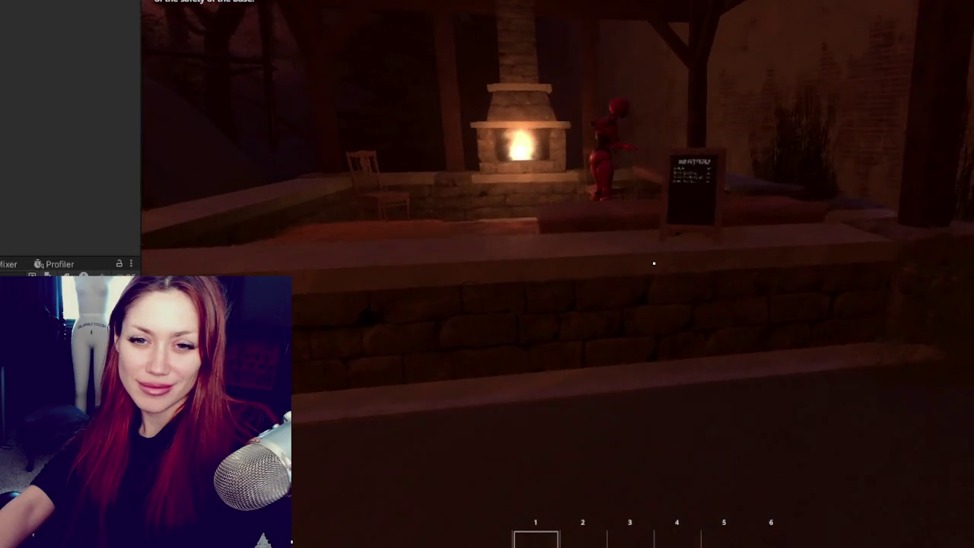
pyautogui.press('w')
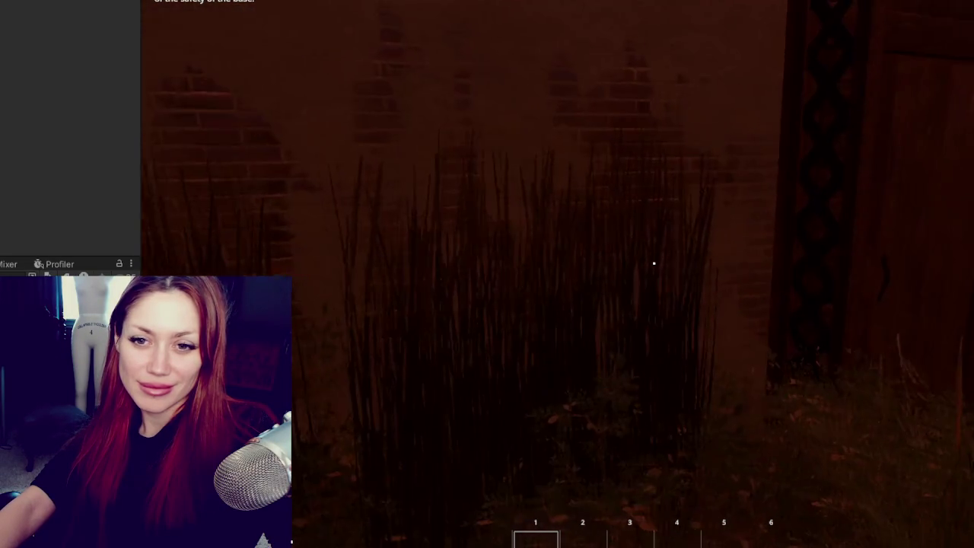
pyautogui.press('w')
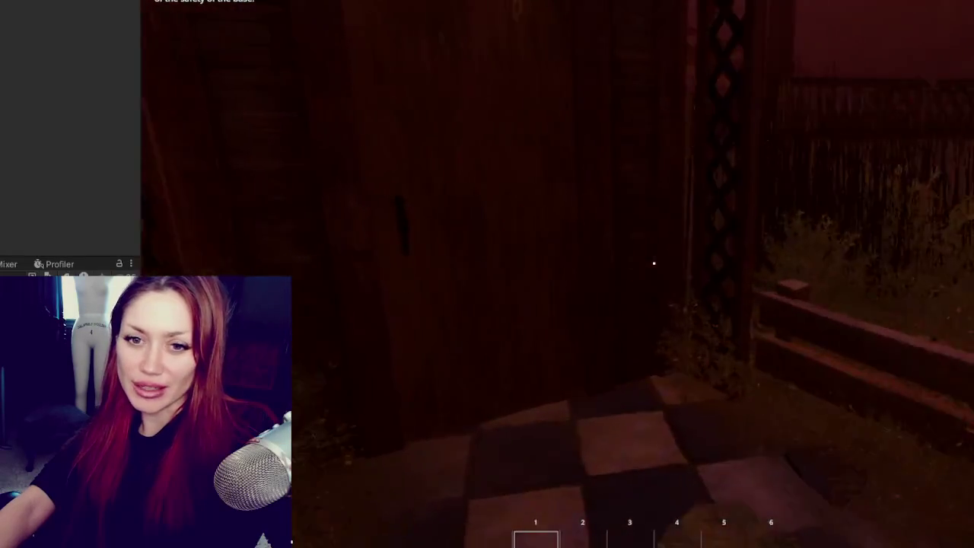
pyautogui.click(653, 264)
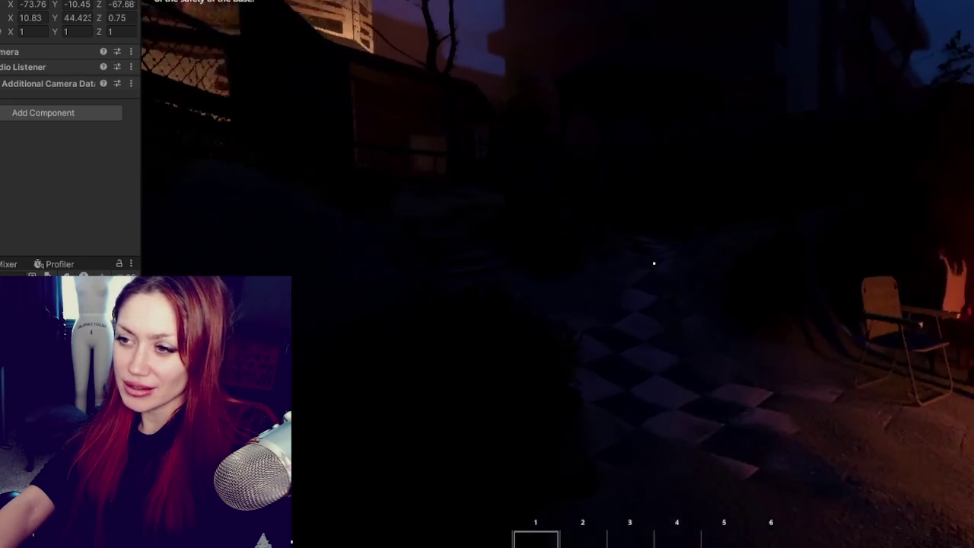
# Approach the red-lit shop, open its door with E, and step in and back out
pyautogui.press('w')
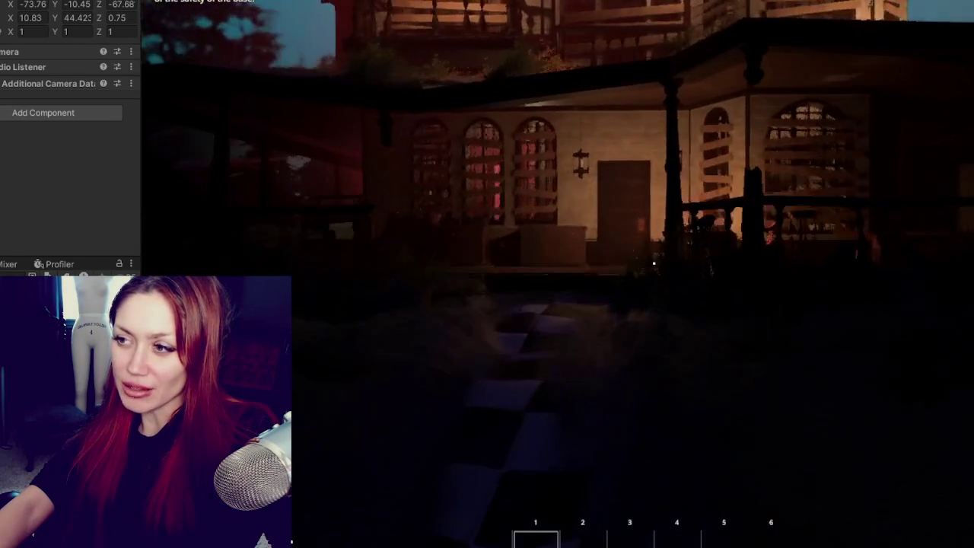
pyautogui.press('w')
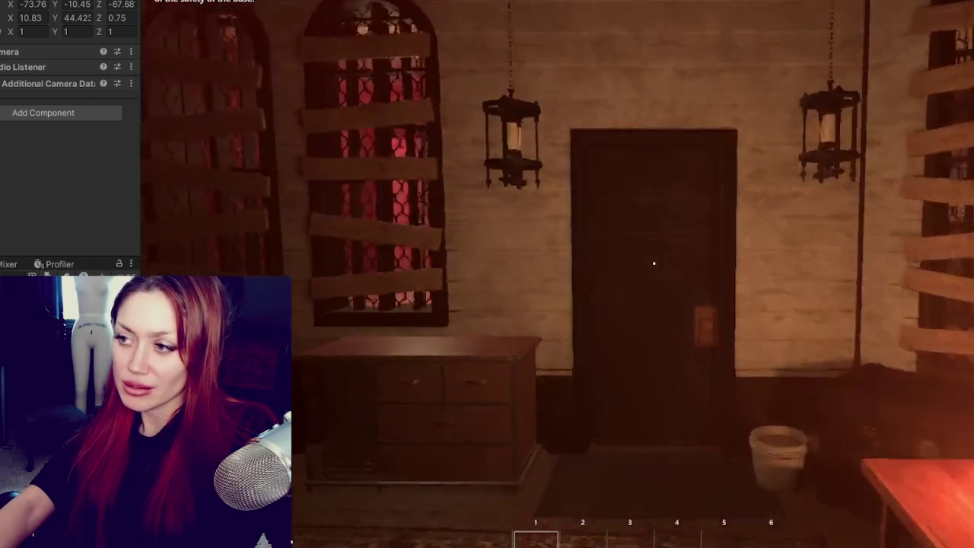
pyautogui.press('e')
pyautogui.press('w')
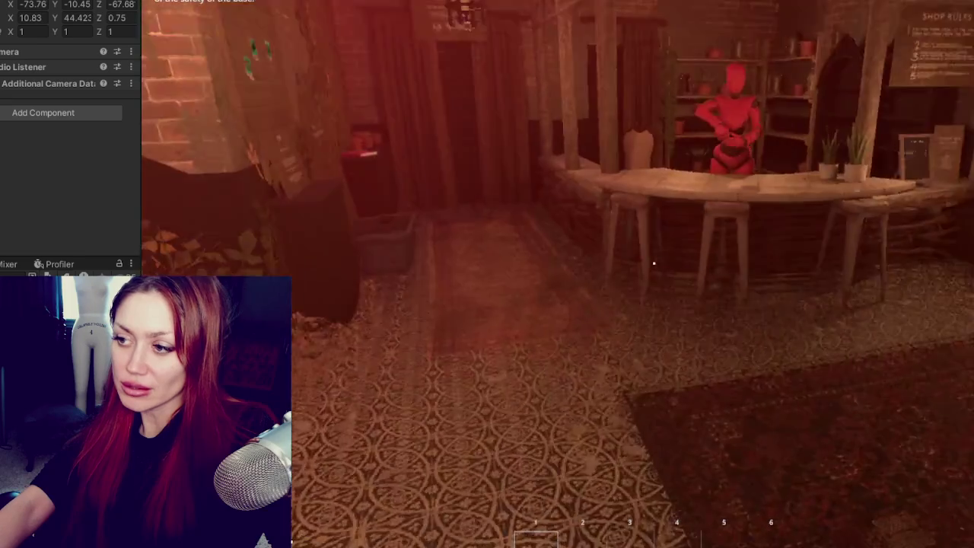
pyautogui.press('s')
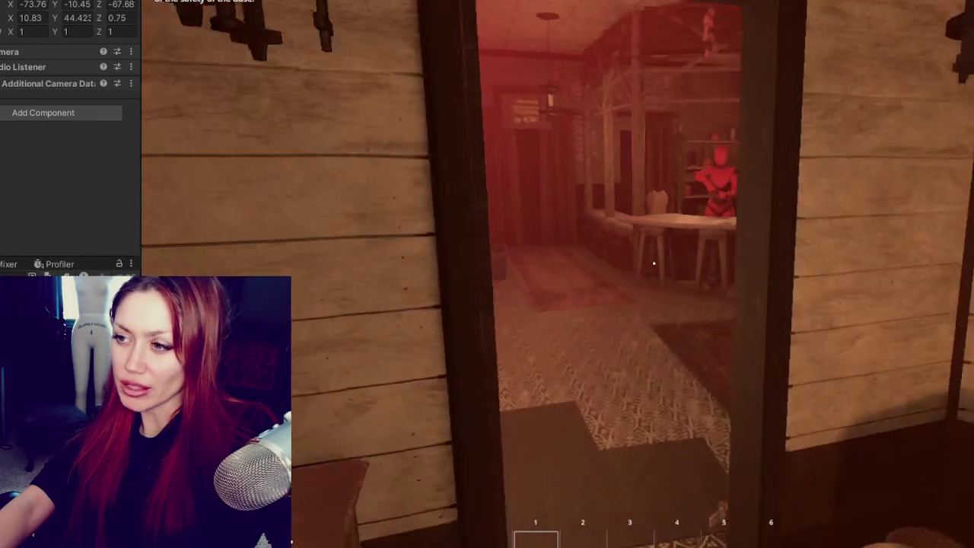
pyautogui.press('s')
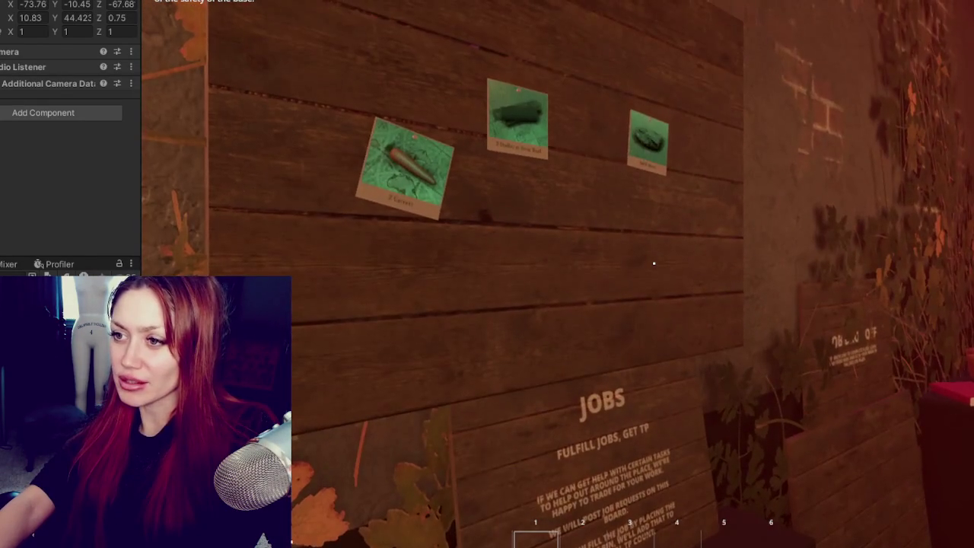
# Look over the jobs board, counter, hallway door and spiral staircase, backing up to take in the room
pyautogui.press('s')
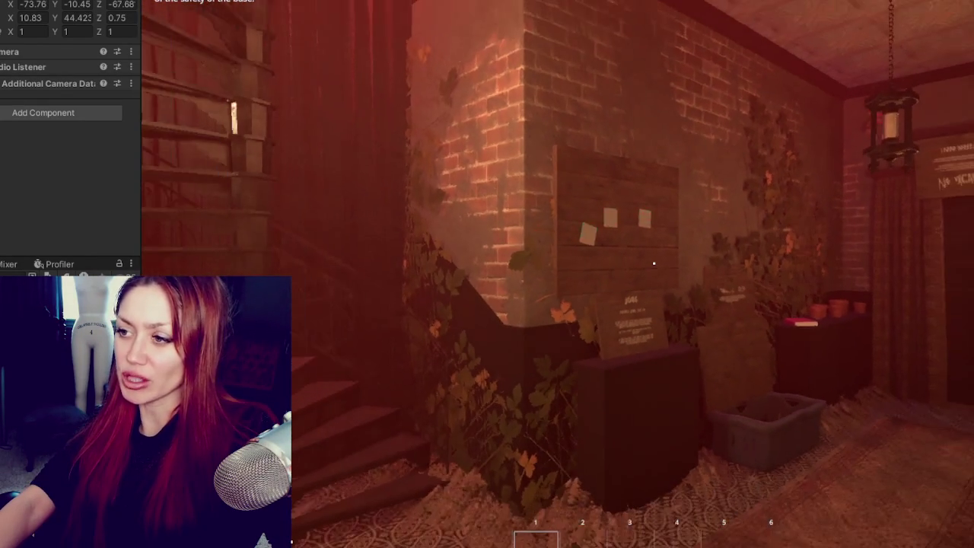
pyautogui.press('w')
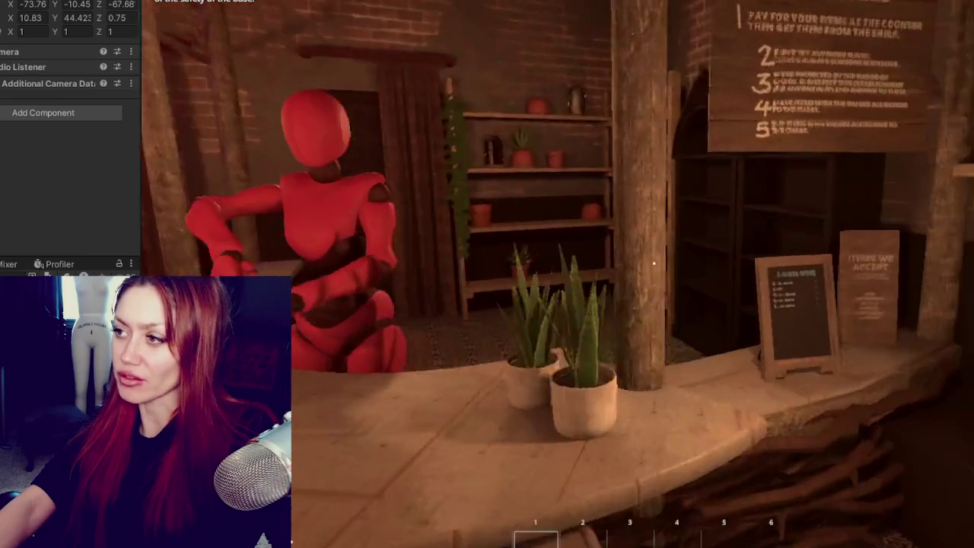
pyautogui.press('w')
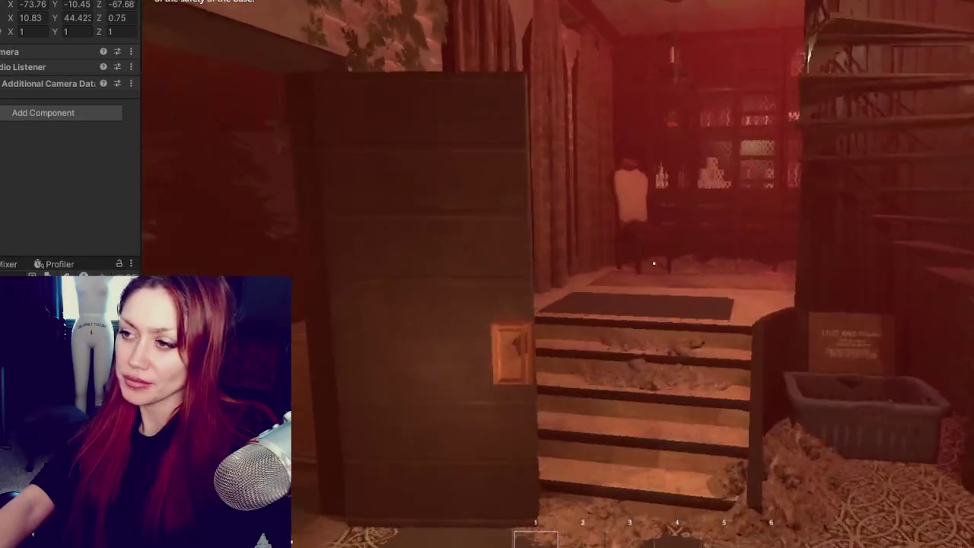
pyautogui.press('s')
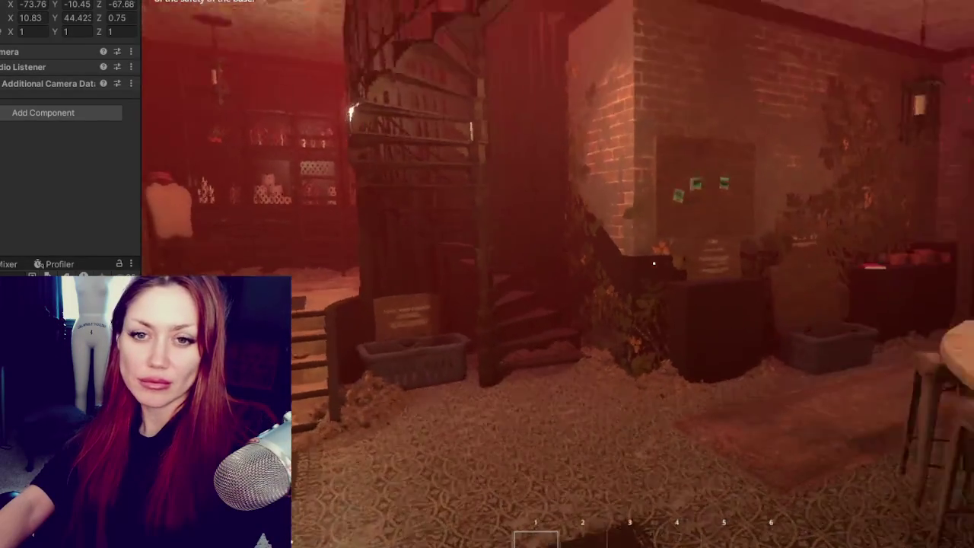
pyautogui.press('s')
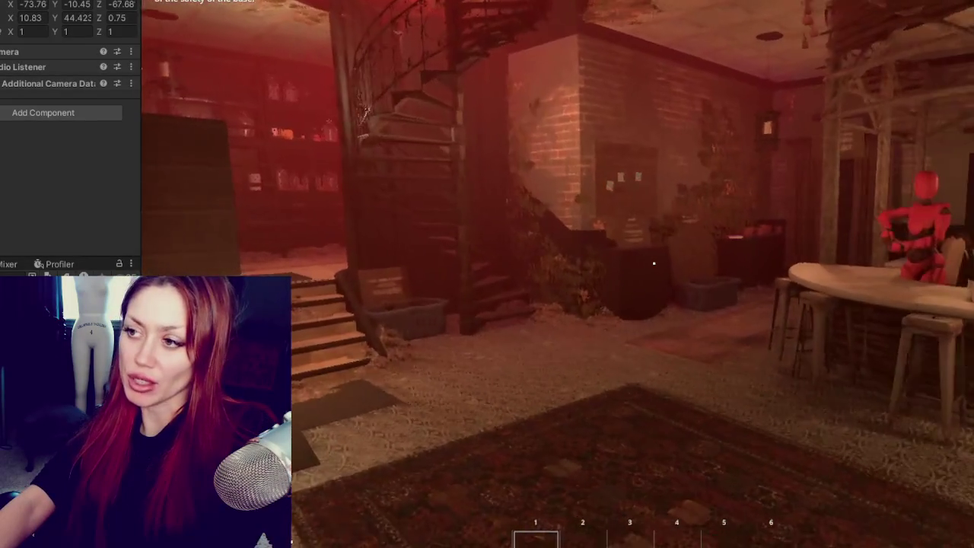
pyautogui.press('s')
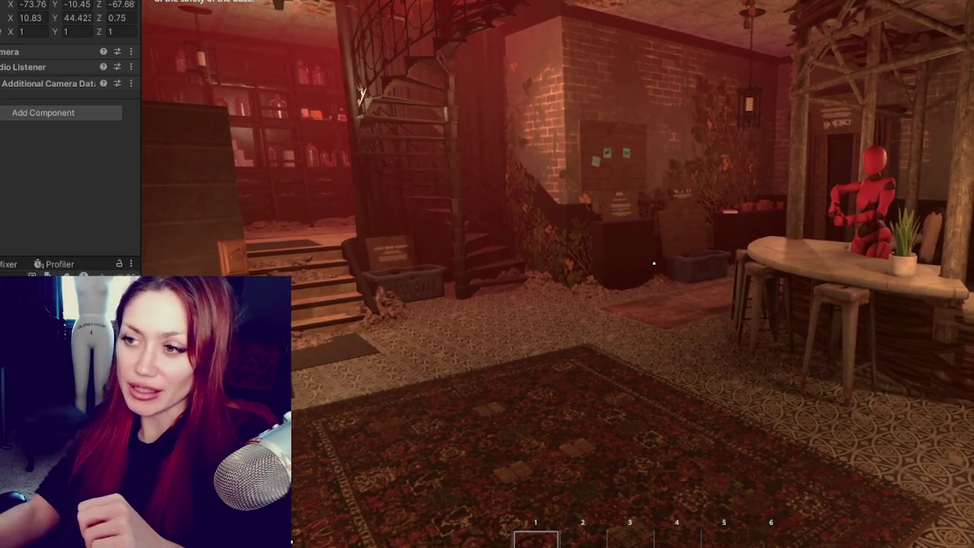
# Open the in-game stats and inventory menu in the running patio game
pyautogui.press('Tab')
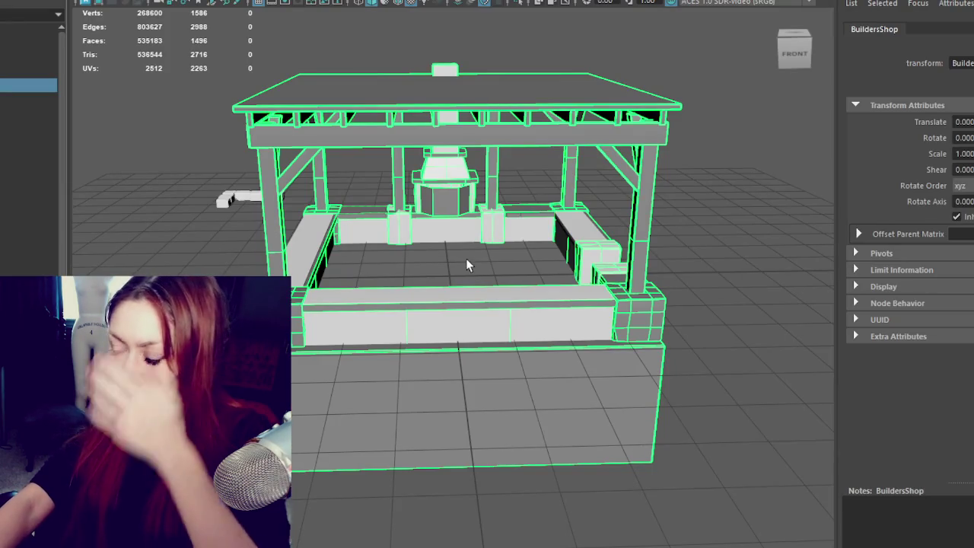
# Deselect the BuildersShop group so the pavilion displays shaded in solid grey
pyautogui.click(682, 226)
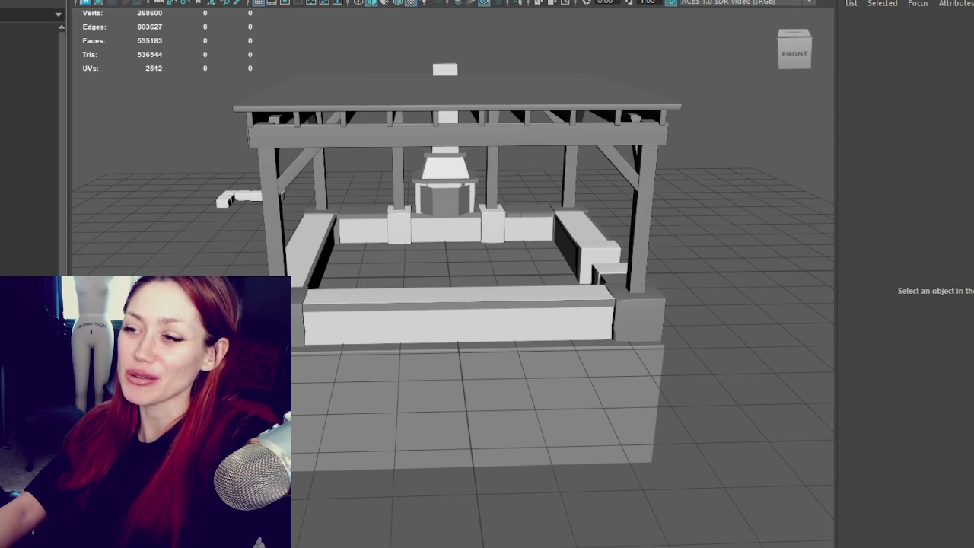
pyautogui.scroll(5, 426, 388)
# Select the Walls, front bench, fireplace cover and pCube29, then orbit in toward the fireplace
pyautogui.scroll(3, 456, 320)
pyautogui.click(470, 289)
pyautogui.scroll(-5, 469, 289)
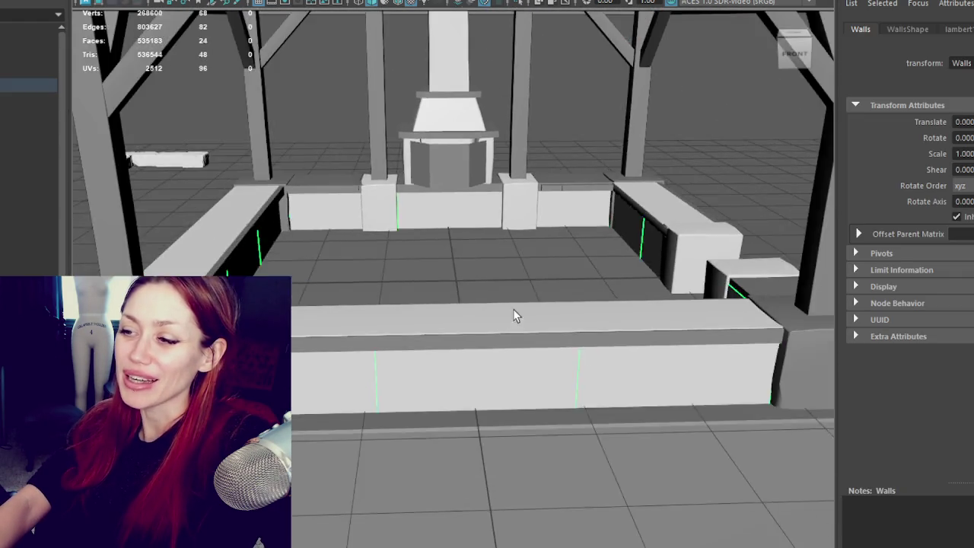
pyautogui.click(485, 315)
pyautogui.moveTo(485, 315)
pyautogui.keyDown('alt'); pyautogui.mouseDown()
pyautogui.moveTo(596, 320)
pyautogui.moveTo(462, 331)
pyautogui.moveTo(476, 178)
pyautogui.mouseUp(); pyautogui.keyUp('alt')
pyautogui.click(478, 180)
pyautogui.click(493, 178)
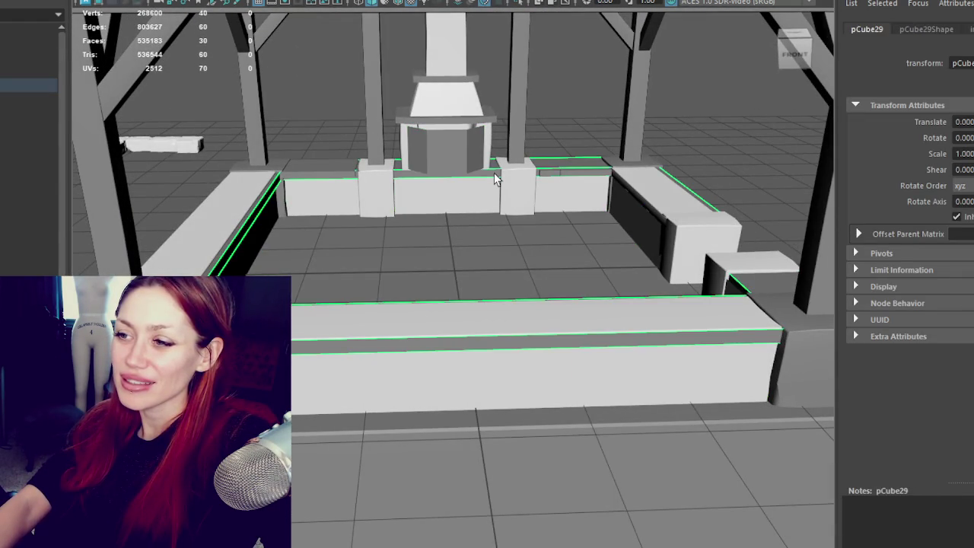
pyautogui.scroll(2, 487, 180)
pyautogui.scroll(-3, 539, 347)
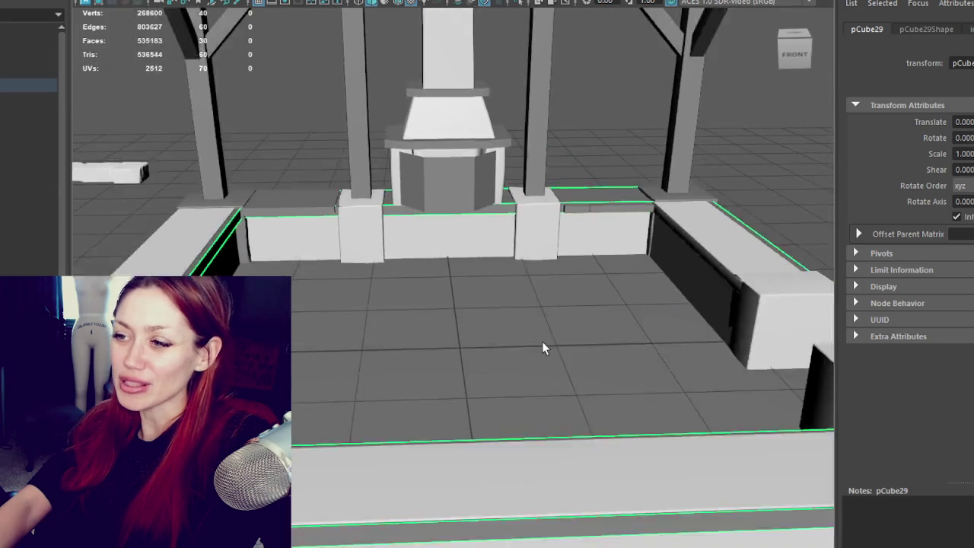
pyautogui.scroll(4, 563, 282)
pyautogui.scroll(3, 563, 282)
pyautogui.keyDown('alt'); pyautogui.moveTo(563, 283); pyautogui.dragTo(524, 459); pyautogui.keyUp('alt')
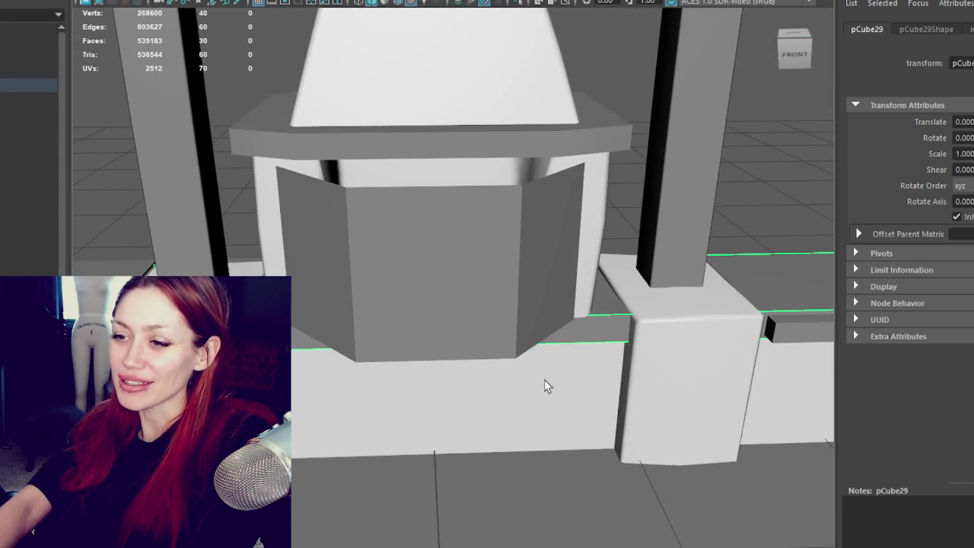
pyautogui.scroll(-4, 546, 387)
pyautogui.scroll(-3, 553, 428)
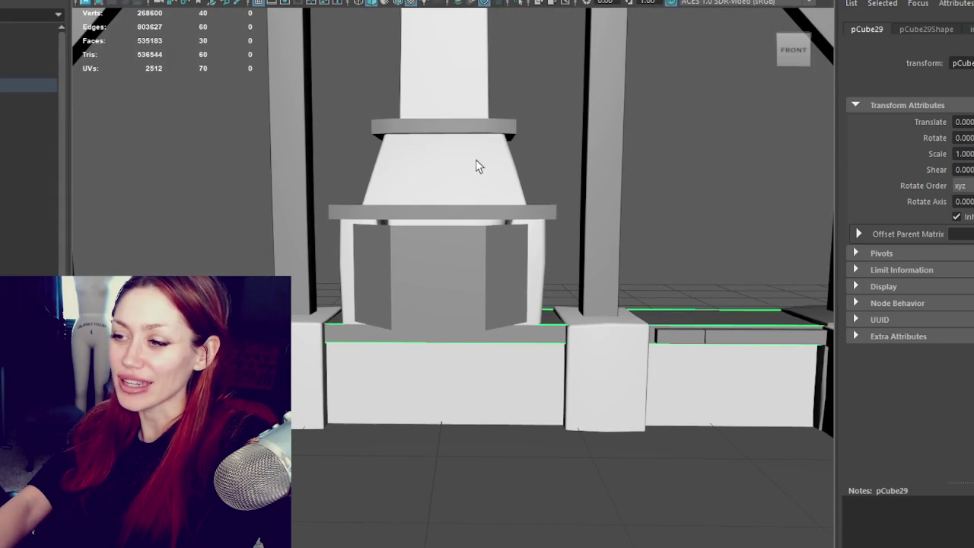
# Nudge the Extra_Support pillars left to Translate X -0.03, then select the base ledge pCube29
pyautogui.click(310, 337)
pyautogui.press('w')
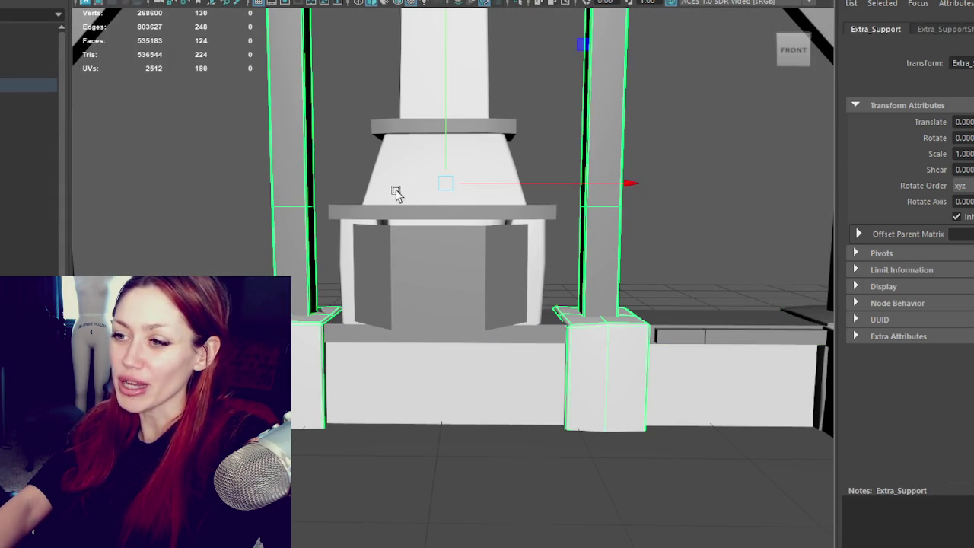
pyautogui.moveTo(504, 184); pyautogui.dragTo(501, 185)
pyautogui.click(360, 204)
pyautogui.click(411, 339)
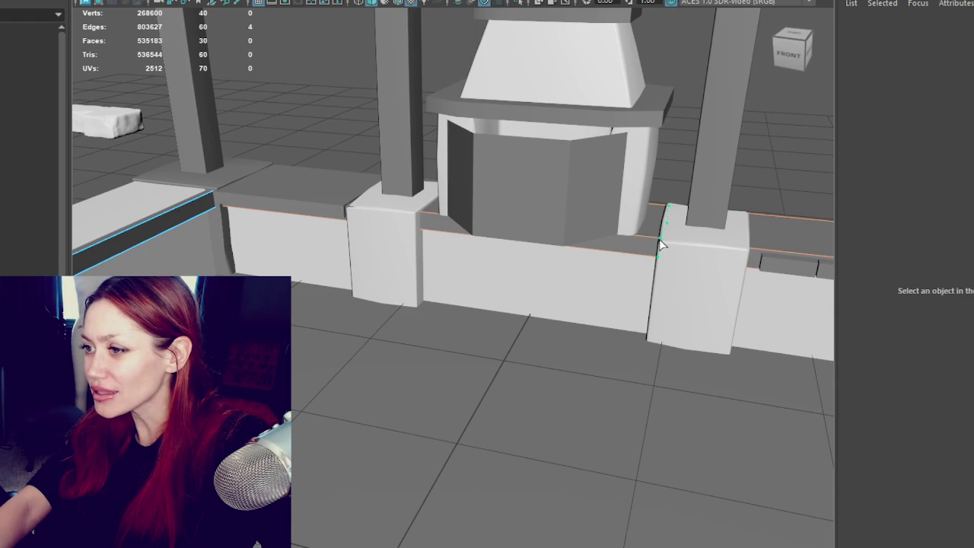
# Insert two edge loops into pCube29 and isolate it, viewing its right strip from above
pyautogui.click(665, 243)
pyautogui.keyDown('alt'); pyautogui.moveTo(308, 242); pyautogui.dragTo(261, 211); pyautogui.keyUp('alt')
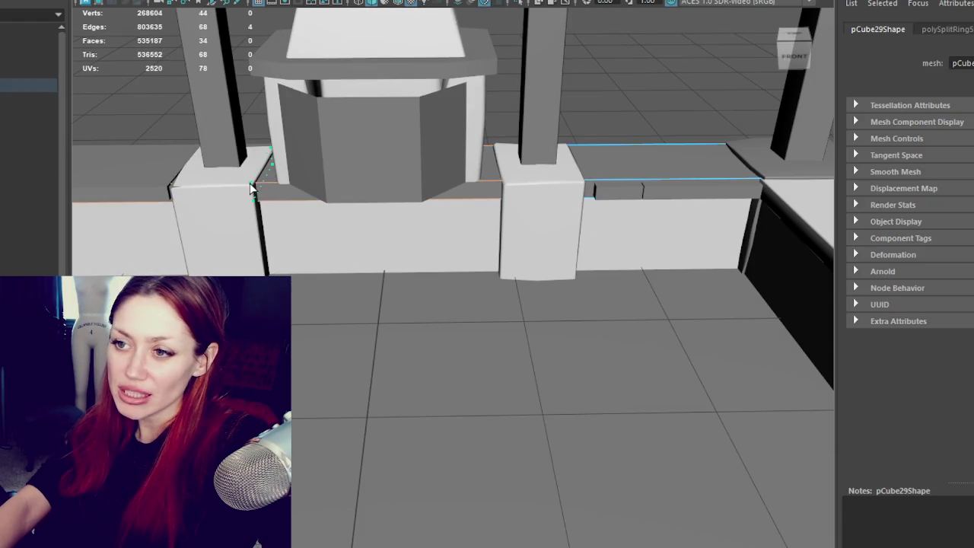
pyautogui.click(253, 190)
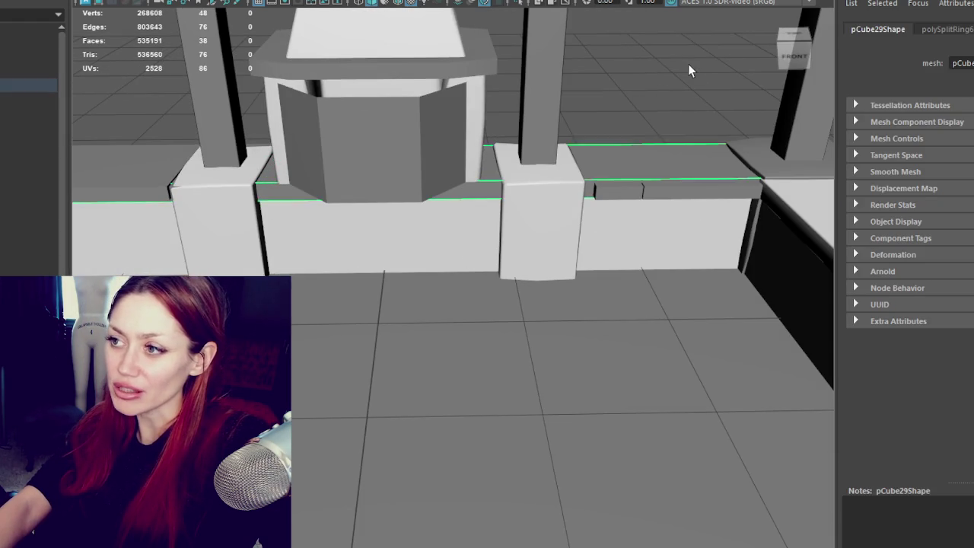
pyautogui.hotkey('ctrl', '1')
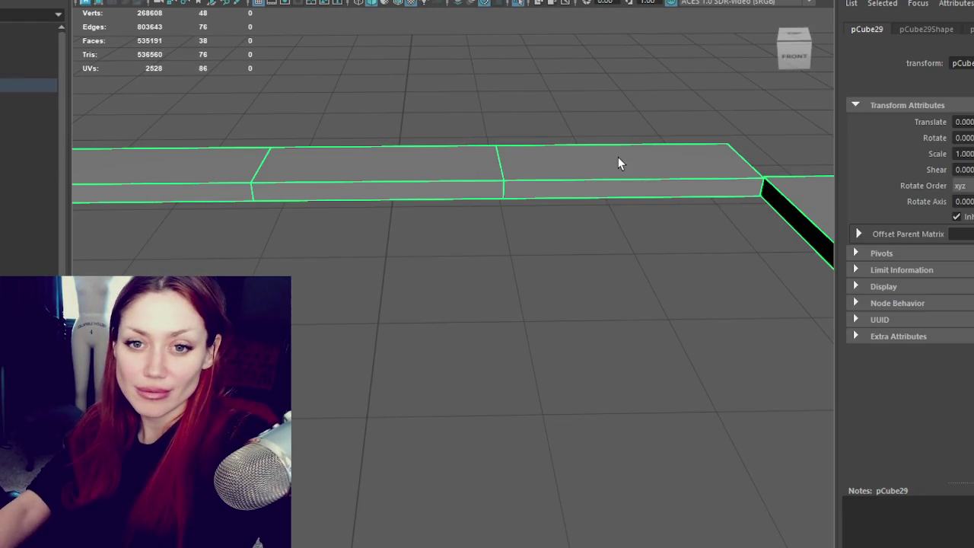
pyautogui.moveTo(618, 159)
pyautogui.keyDown('alt'); pyautogui.mouseDown()
pyautogui.moveTo(512, 195)
pyautogui.moveTo(528, 241)
pyautogui.moveTo(403, 208)
pyautogui.mouseUp(); pyautogui.keyUp('alt')
pyautogui.keyDown('alt'); pyautogui.moveTo(403, 208); pyautogui.dragTo(652, 396, button='right'); pyautogui.keyUp('alt')
pyautogui.keyDown('alt'); pyautogui.moveTo(652, 396); pyautogui.dragTo(578, 365); pyautogui.keyUp('alt')
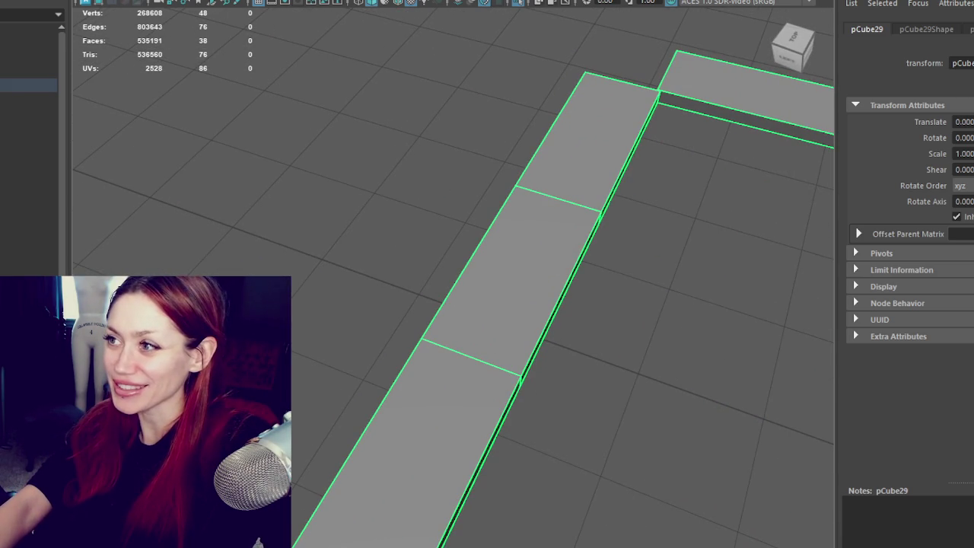
# Add an edge loop across the right strip and scale the two new loops apart
pyautogui.hotkey('ctrl', 'e')
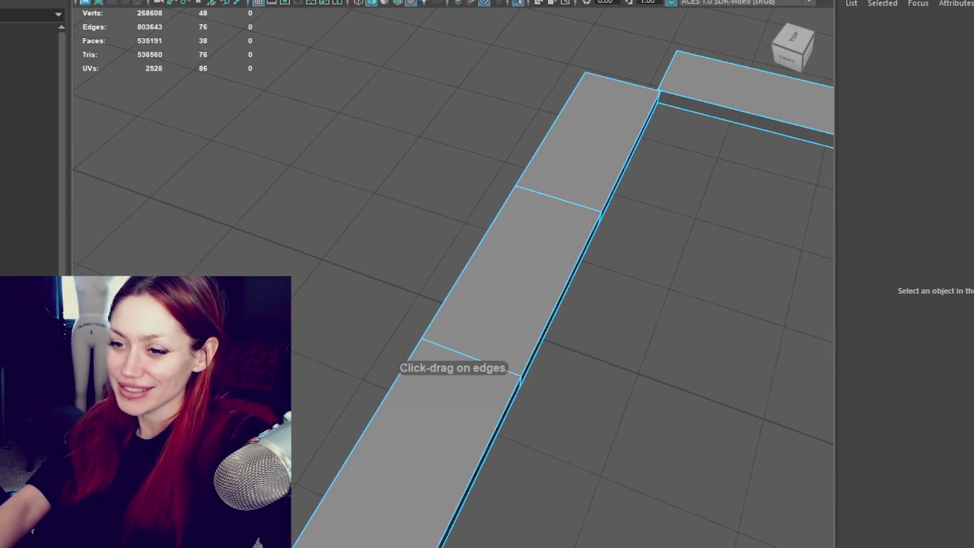
pyautogui.click(530, 348)
pyautogui.moveTo(539, 348)
pyautogui.keyDown('alt'); pyautogui.mouseDown()
pyautogui.moveTo(600, 339)
pyautogui.moveTo(361, 283)
pyautogui.mouseUp(); pyautogui.keyUp('alt')
pyautogui.press('r')
pyautogui.moveTo(643, 315); pyautogui.dragTo(710, 303)
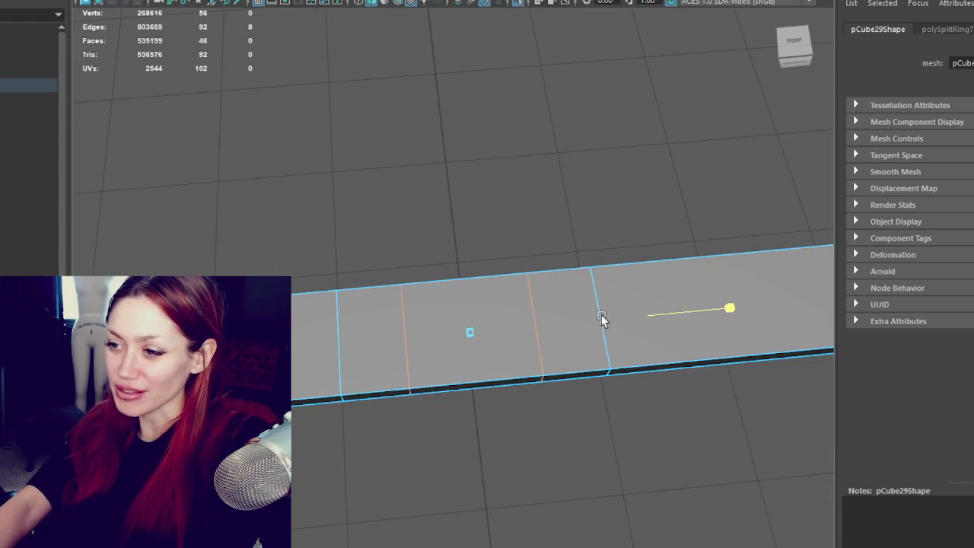
# Move the strip's lower edges outward to form a wider section, then return to object mode
pyautogui.click(478, 389)
pyautogui.press('w')
pyautogui.moveTo(487, 432); pyautogui.dragTo(489, 478)
pyautogui.moveTo(388, 387)
pyautogui.keyDown('alt'); pyautogui.mouseDown()
pyautogui.moveTo(304, 483)
pyautogui.moveTo(574, 409)
pyautogui.mouseUp(); pyautogui.keyUp('alt')
pyautogui.click(487, 483)
pyautogui.moveTo(504, 410)
pyautogui.mouseDown()
pyautogui.moveTo(489, 448)
pyautogui.moveTo(522, 391)
pyautogui.moveTo(385, 361)
pyautogui.mouseUp()
pyautogui.press('F8')
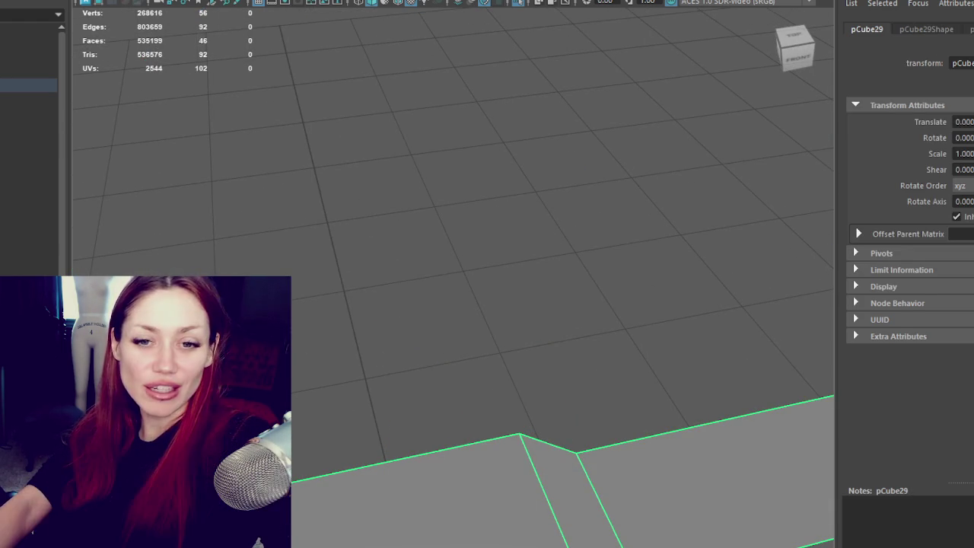
pyautogui.moveTo(362, 409)
pyautogui.keyDown('alt'); pyautogui.mouseDown(button='middle')
pyautogui.moveTo(504, 151)
pyautogui.moveTo(487, 165)
pyautogui.mouseUp(button='middle'); pyautogui.keyUp('alt')
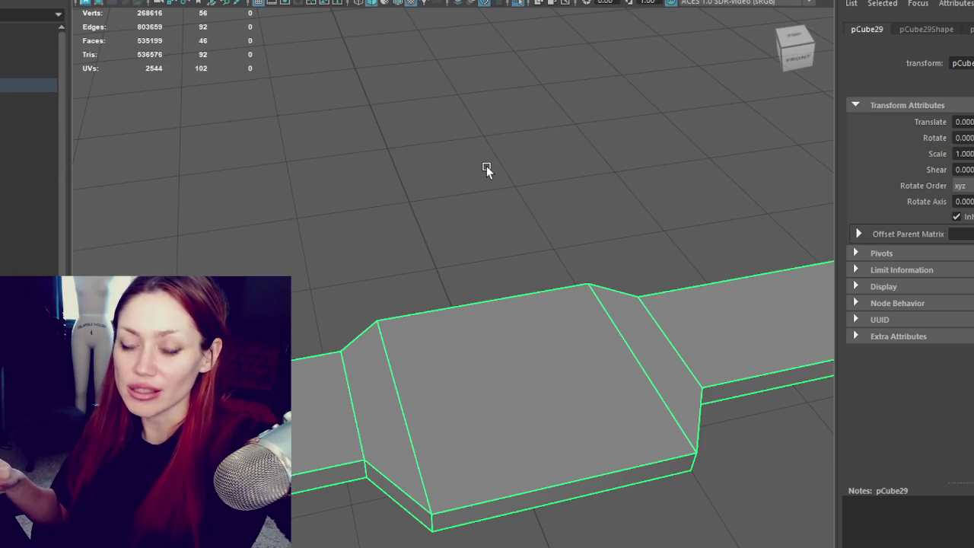
# Reselect the ledge, inspect the edge loop around the bump-out, then isolate pCube29
pyautogui.click(310, 194)
pyautogui.keyDown('alt'); pyautogui.moveTo(310, 194); pyautogui.dragTo(755, 210); pyautogui.keyUp('alt')
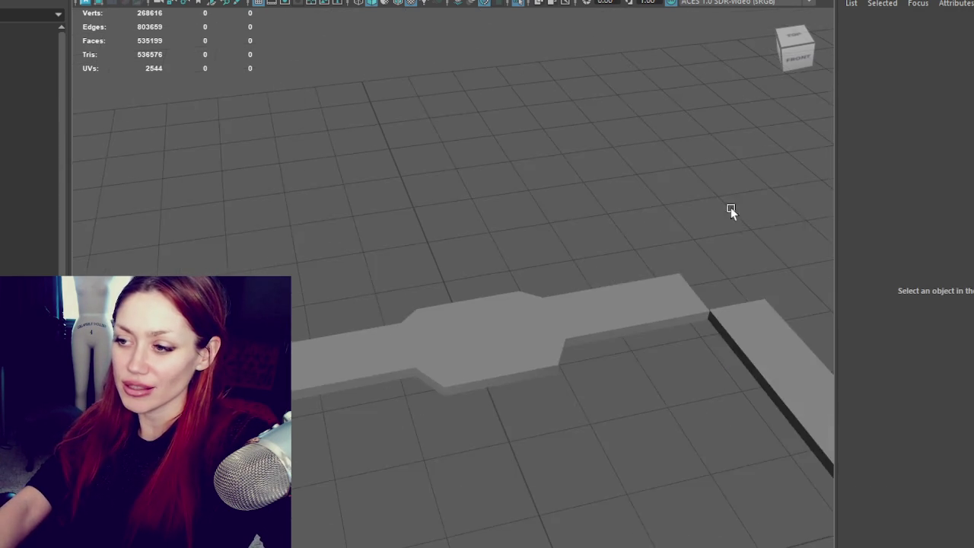
pyautogui.click(498, 312)
pyautogui.moveTo(602, 196); pyautogui.dragTo(600, 122, button='right')
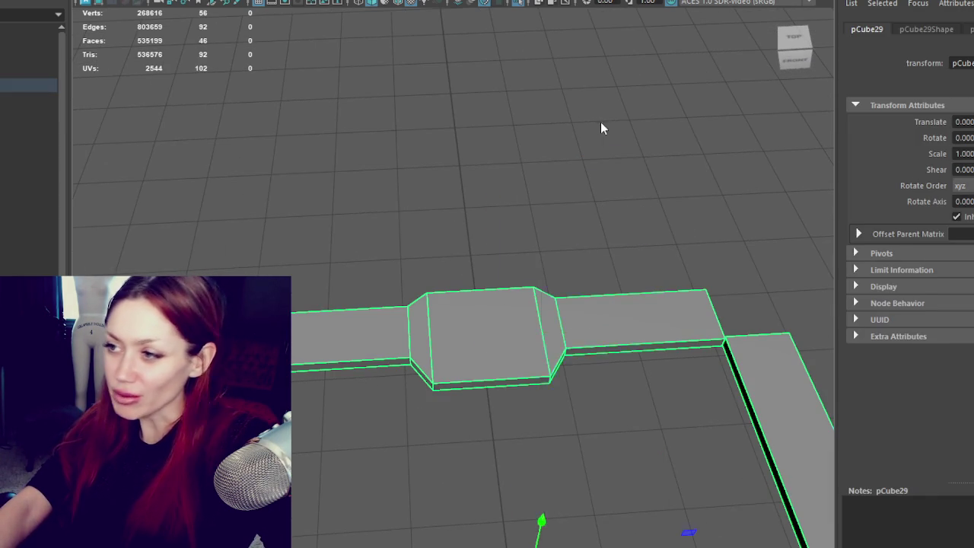
pyautogui.doubleClick(578, 342)
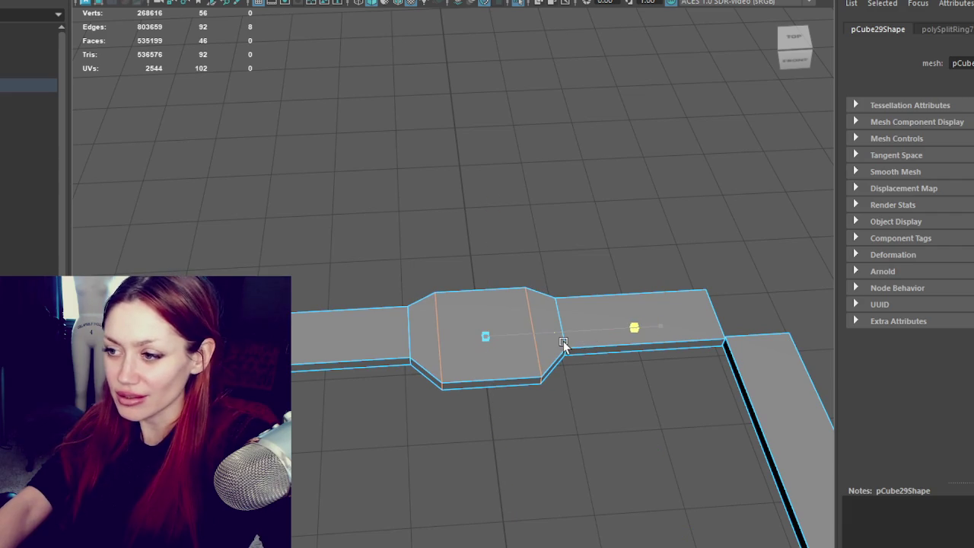
pyautogui.click(620, 128)
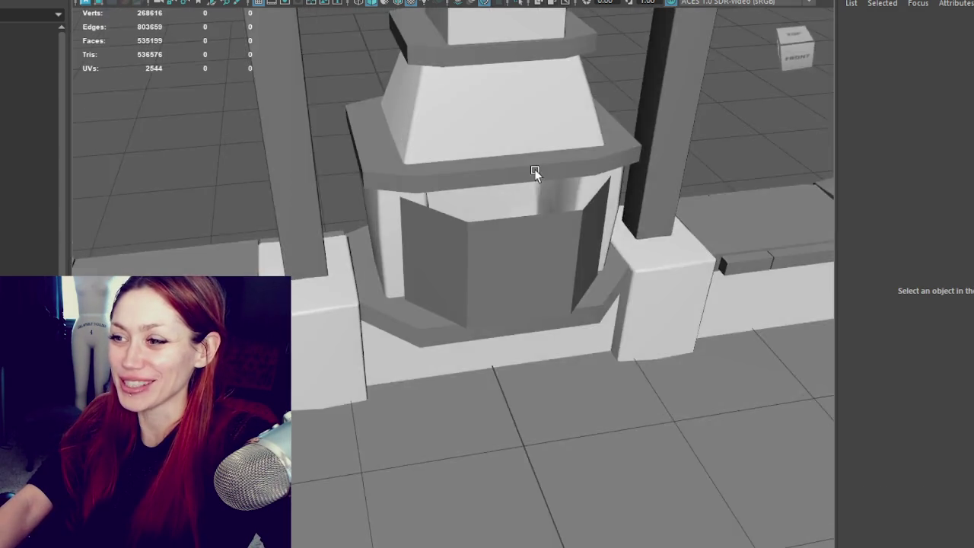
pyautogui.keyDown('alt'); pyautogui.moveTo(534, 170); pyautogui.dragTo(522, 147); pyautogui.keyUp('alt')
pyautogui.click(541, 344)
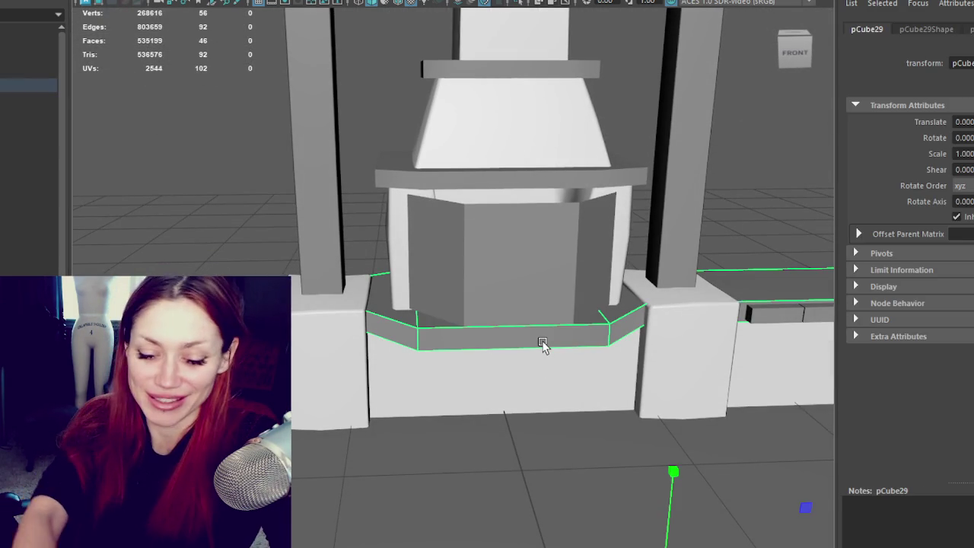
pyautogui.hotkey('ctrl', '1')
pyautogui.scroll(3, 532, 335)
pyautogui.moveTo(522, 326)
pyautogui.keyDown('alt'); pyautogui.mouseDown()
pyautogui.moveTo(418, 202)
pyautogui.moveTo(716, 41)
pyautogui.mouseUp(); pyautogui.keyUp('alt')
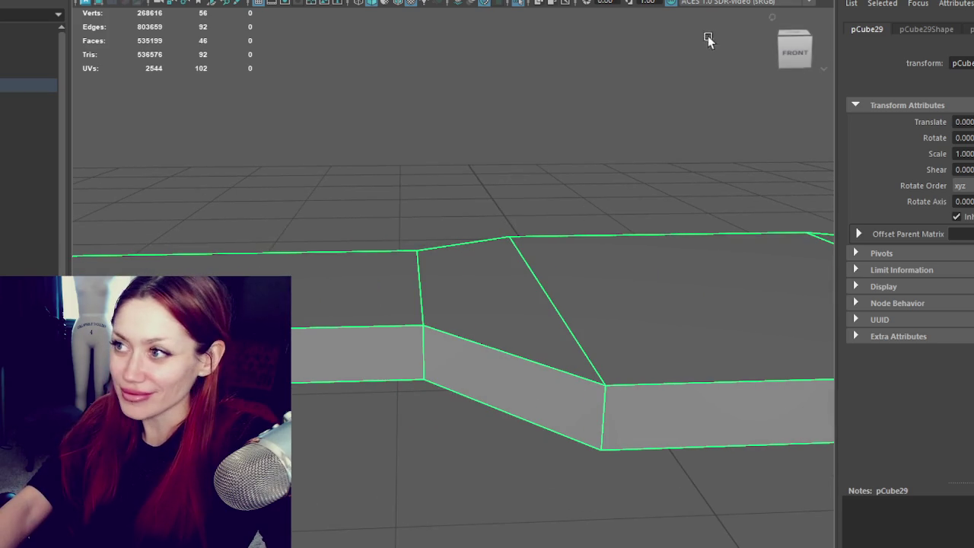
# Insert edge loops beside the left and right angled edges of the bump-out
pyautogui.keyDown('shift'); pyautogui.moveTo(487, 228); pyautogui.dragTo(446, 267, button='right'); pyautogui.keyUp('shift')
pyautogui.click(410, 327)
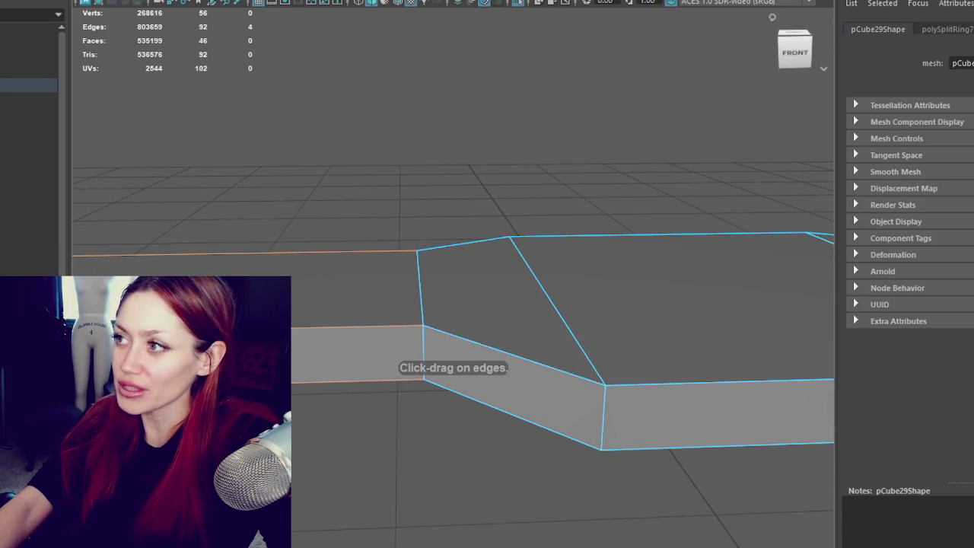
pyautogui.click(418, 325)
pyautogui.keyDown('alt'); pyautogui.moveTo(420, 330); pyautogui.dragTo(252, 257); pyautogui.keyUp('alt')
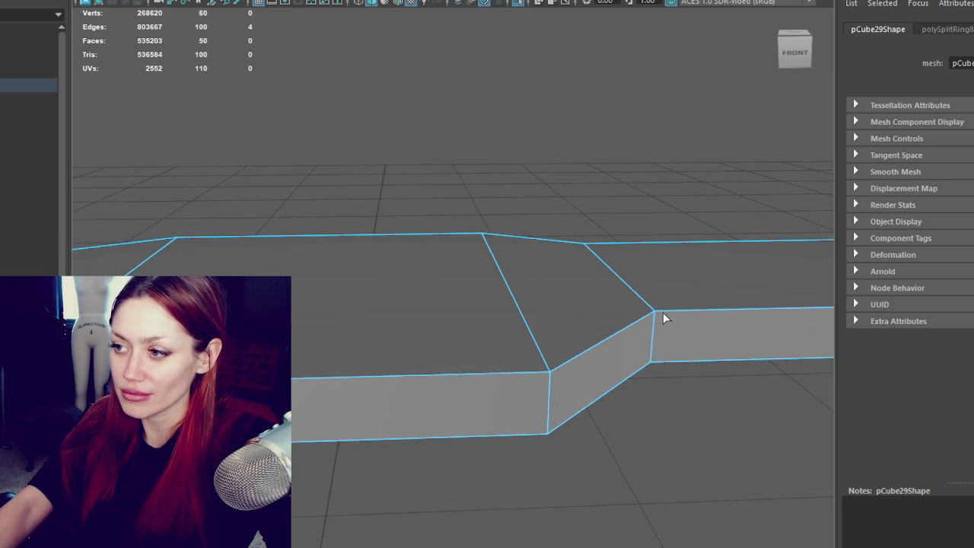
pyautogui.click(657, 320)
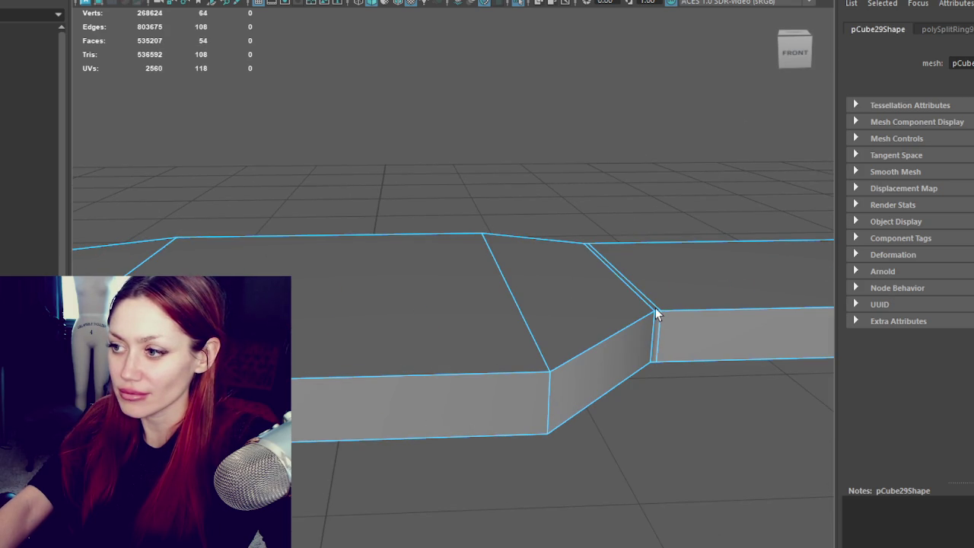
pyautogui.keyDown('alt'); pyautogui.moveTo(654, 322); pyautogui.dragTo(686, 318, button='middle'); pyautogui.keyUp('alt')
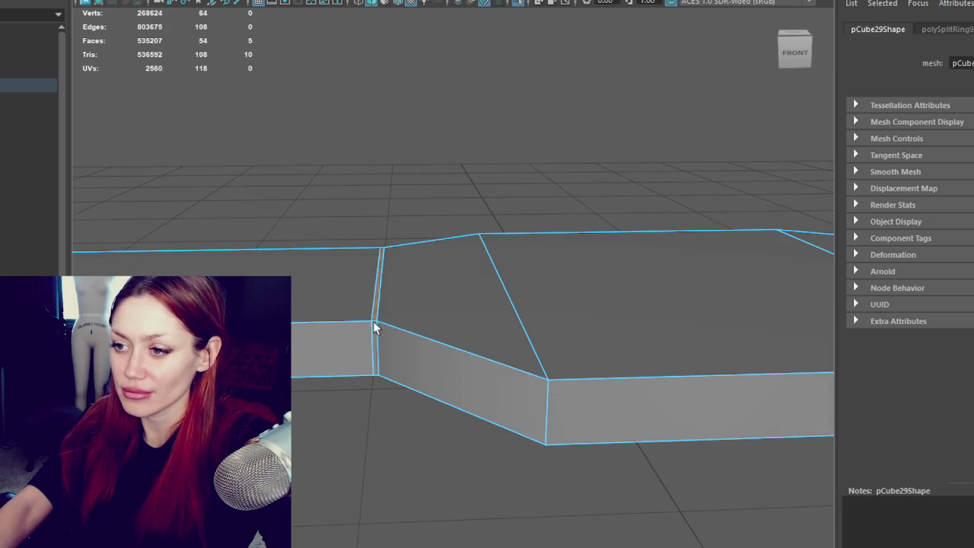
pyautogui.click(373, 335)
pyautogui.click(374, 333)
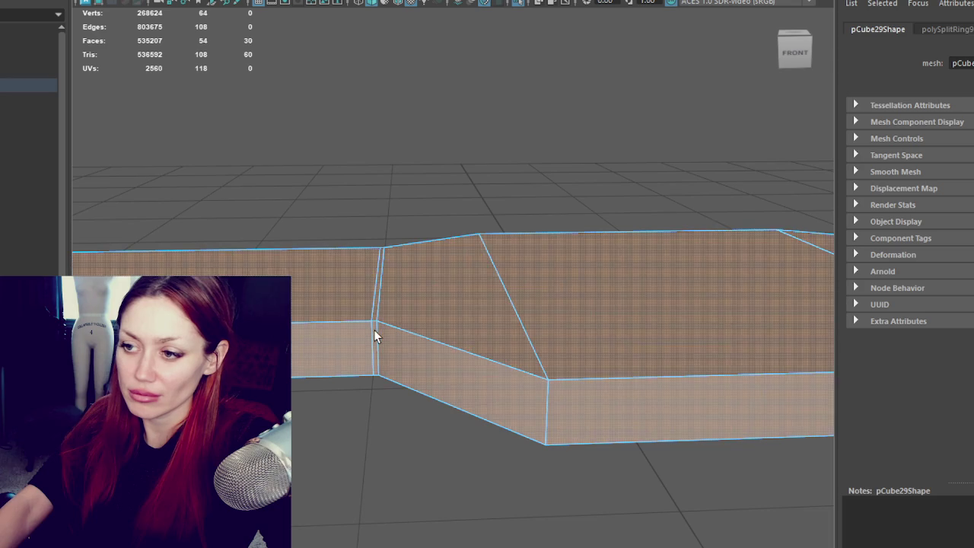
# Delete the extra edge loop and the thin face, leaving a narrow slit
pyautogui.keyDown('alt'); pyautogui.moveTo(374, 332); pyautogui.dragTo(341, 512); pyautogui.keyUp('alt')
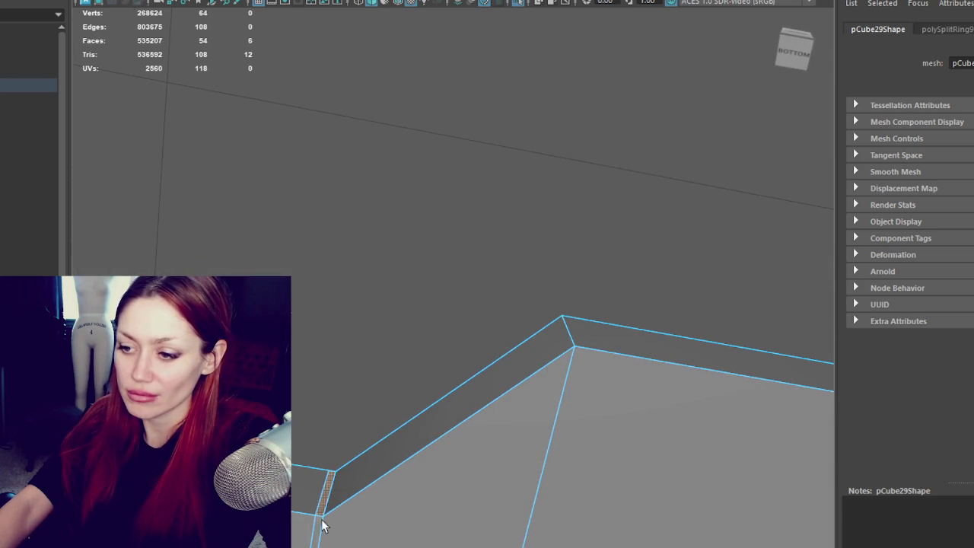
pyautogui.press('Delete')
pyautogui.moveTo(462, 218)
pyautogui.keyDown('alt'); pyautogui.mouseDown()
pyautogui.moveTo(470, 273)
pyautogui.moveTo(443, 315)
pyautogui.mouseUp(); pyautogui.keyUp('alt')
pyautogui.press('Delete')
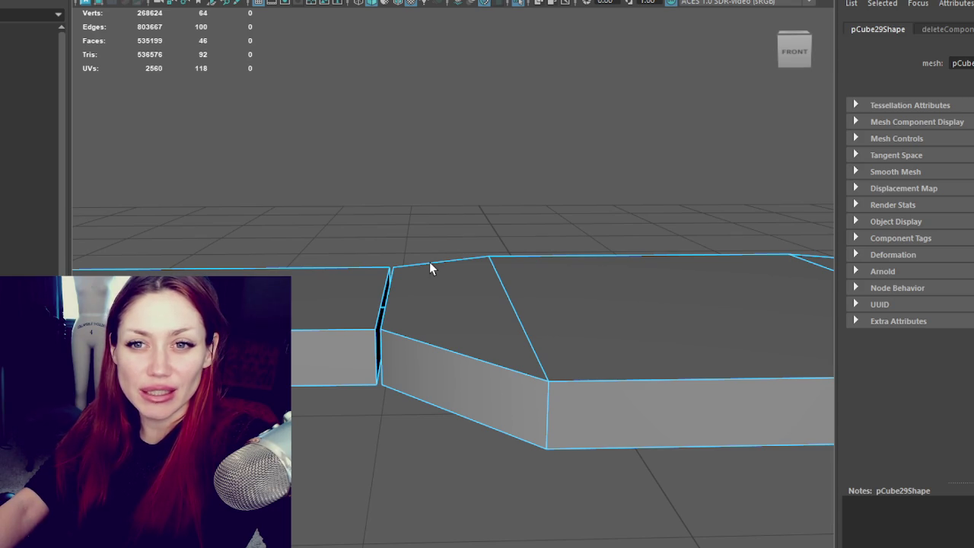
# Switch to wireframe and bridge the border edges across the first gap
pyautogui.moveTo(299, 282)
pyautogui.keyDown('alt'); pyautogui.mouseDown()
pyautogui.moveTo(526, 352)
pyautogui.moveTo(359, 485)
pyautogui.mouseUp(); pyautogui.keyUp('alt')
pyautogui.press('4')
pyautogui.keyDown('alt'); pyautogui.moveTo(404, 235); pyautogui.dragTo(371, 226); pyautogui.keyUp('alt')
pyautogui.moveTo(371, 226)
pyautogui.keyDown('alt'); pyautogui.mouseDown(button='middle')
pyautogui.moveTo(328, 224)
pyautogui.moveTo(487, 263)
pyautogui.moveTo(478, 263)
pyautogui.mouseUp(button='middle'); pyautogui.keyUp('alt')
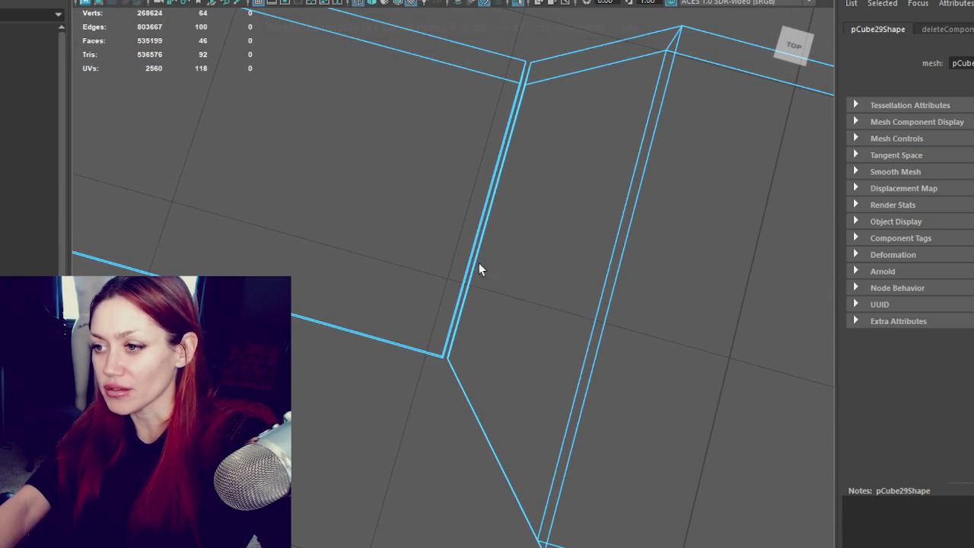
pyautogui.click(521, 138)
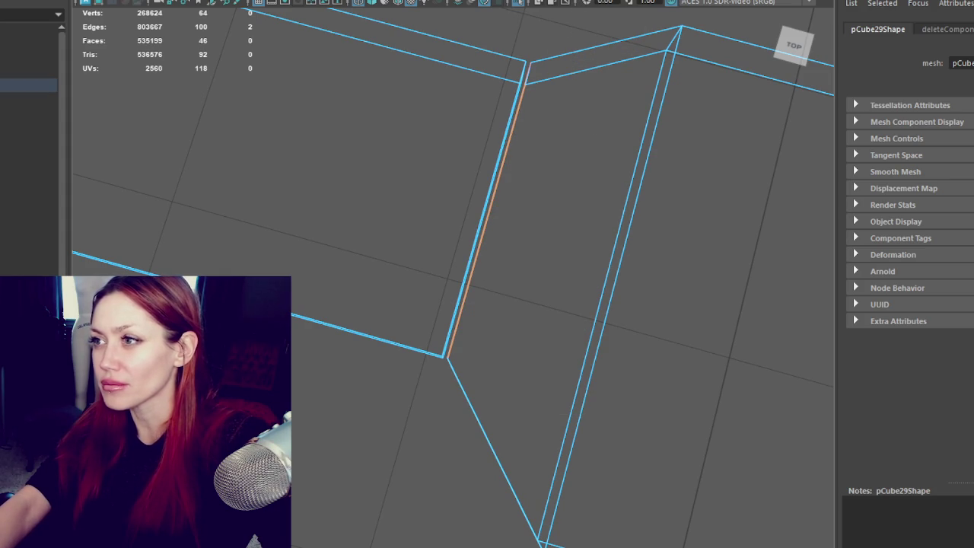
pyautogui.keyDown('shift'); pyautogui.moveTo(543, 76); pyautogui.dragTo(502, 135, button='right'); pyautogui.keyUp('shift')
# Bridge the remaining gaps, then return to shaded display, object mode and deselect
pyautogui.moveTo(605, 160)
pyautogui.keyDown('alt'); pyautogui.mouseDown(button='middle')
pyautogui.moveTo(443, 109)
pyautogui.moveTo(419, 155)
pyautogui.moveTo(759, 217)
pyautogui.moveTo(496, 169)
pyautogui.mouseUp(button='middle'); pyautogui.keyUp('alt')
pyautogui.click(541, 225)
pyautogui.keyDown('shift'); pyautogui.moveTo(541, 221); pyautogui.dragTo(506, 218, button='right'); pyautogui.keyUp('shift')
pyautogui.press('g')
pyautogui.keyDown('alt'); pyautogui.moveTo(563, 263); pyautogui.dragTo(337, 141); pyautogui.keyUp('alt')
pyautogui.press('5')
pyautogui.press('F8')
pyautogui.click(449, 123)
pyautogui.moveTo(449, 123)
pyautogui.keyDown('alt'); pyautogui.mouseDown()
pyautogui.moveTo(557, 141)
pyautogui.moveTo(516, 148)
pyautogui.moveTo(550, 76)
pyautogui.moveTo(648, 74)
pyautogui.mouseUp(); pyautogui.keyUp('alt')
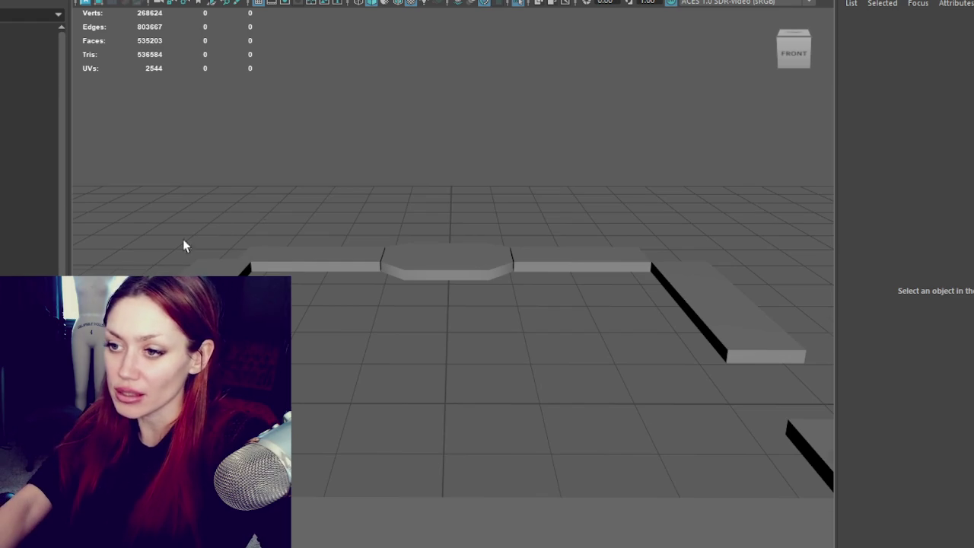
# In face mode, extend the slab end faces to lengthen the long slab slightly
pyautogui.keyDown('alt'); pyautogui.moveTo(185, 243); pyautogui.dragTo(455, 303, button='right'); pyautogui.keyUp('alt')
pyautogui.click(455, 303)
pyautogui.rightClick(476, 197)
pyautogui.click(477, 233)
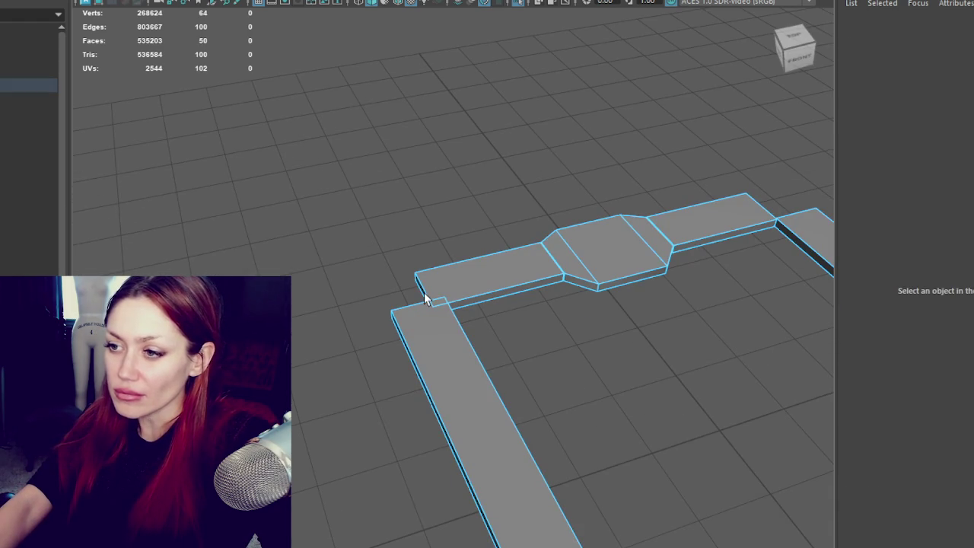
pyautogui.click(459, 293)
pyautogui.moveTo(459, 292); pyautogui.dragTo(471, 285)
pyautogui.moveTo(663, 315)
pyautogui.keyDown('alt'); pyautogui.mouseDown()
pyautogui.moveTo(793, 354)
pyautogui.moveTo(489, 325)
pyautogui.moveTo(643, 263)
pyautogui.moveTo(652, 284)
pyautogui.moveTo(517, 343)
pyautogui.moveTo(530, 348)
pyautogui.moveTo(531, 379)
pyautogui.mouseUp(); pyautogui.keyUp('alt')
pyautogui.click(464, 335)
pyautogui.click(466, 327)
# Extrude the small corner and end faces, stretching the corner piece onto the right slab's end
pyautogui.click(533, 378)
pyautogui.hotkey('ctrl', 'e')
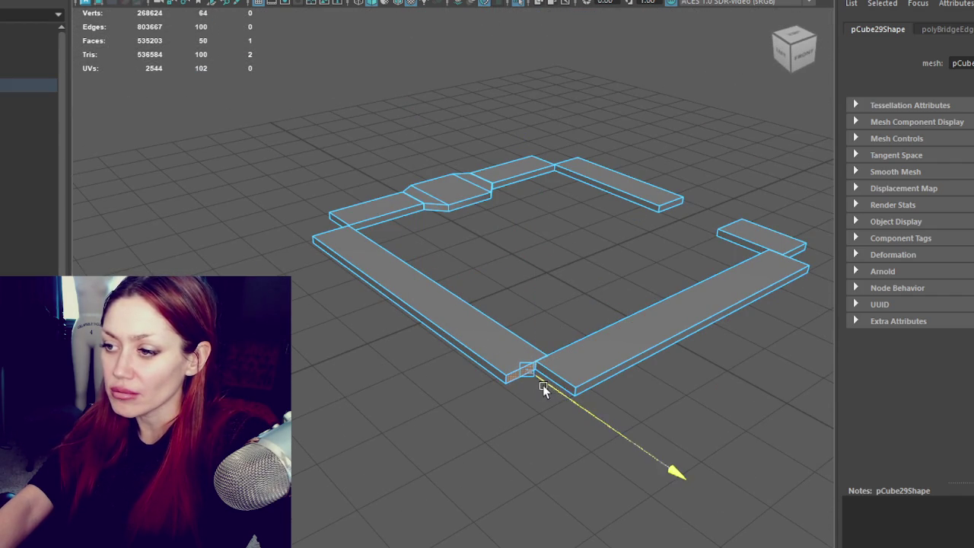
pyautogui.moveTo(543, 385)
pyautogui.mouseDown()
pyautogui.moveTo(700, 327)
pyautogui.moveTo(602, 376)
pyautogui.moveTo(447, 347)
pyautogui.moveTo(564, 255)
pyautogui.moveTo(653, 333)
pyautogui.moveTo(544, 355)
pyautogui.moveTo(695, 365)
pyautogui.moveTo(463, 335)
pyautogui.mouseUp()
pyautogui.click(447, 347)
pyautogui.hotkey('ctrl', 'e')
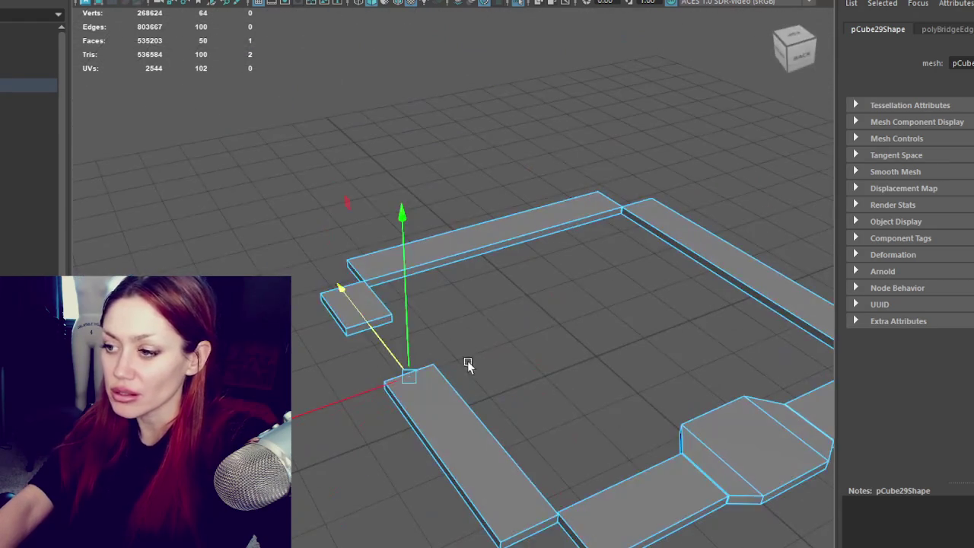
pyautogui.click(546, 525)
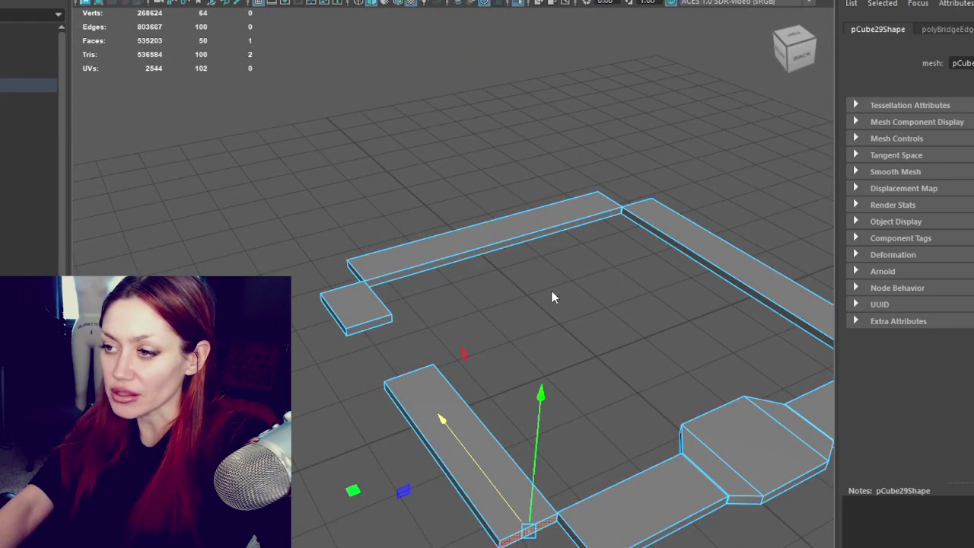
# Return to object mode, pull back to a low front view, and unisolate the scene
pyautogui.moveTo(552, 196); pyautogui.dragTo(661, 149, button='right')
pyautogui.moveTo(661, 148)
pyautogui.keyDown('alt'); pyautogui.mouseDown()
pyautogui.moveTo(472, 365)
pyautogui.moveTo(561, 331)
pyautogui.moveTo(537, 327)
pyautogui.moveTo(575, 333)
pyautogui.mouseUp(); pyautogui.keyUp('alt')
pyautogui.keyDown('alt'); pyautogui.moveTo(575, 330); pyautogui.dragTo(477, 265, button='right'); pyautogui.keyUp('alt')
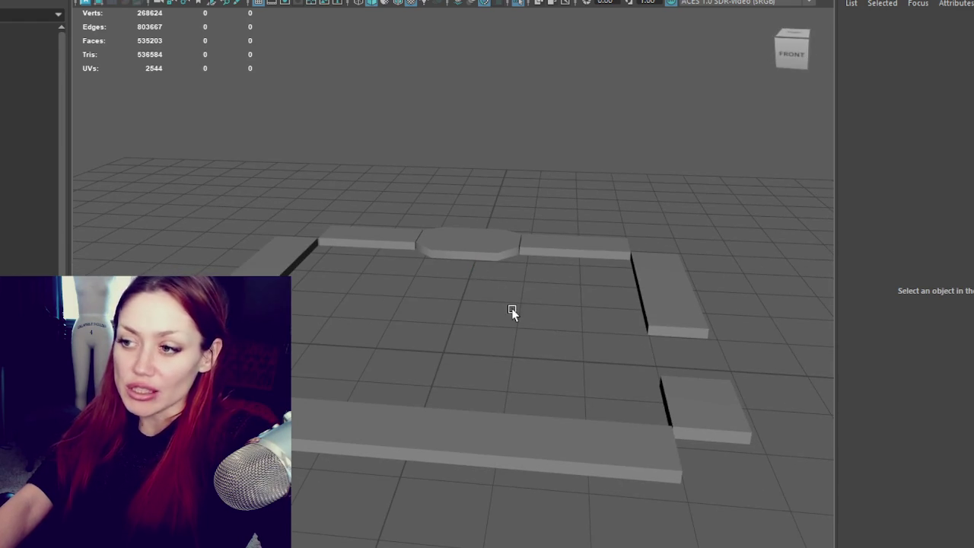
pyautogui.hotkey('ctrl', '1')
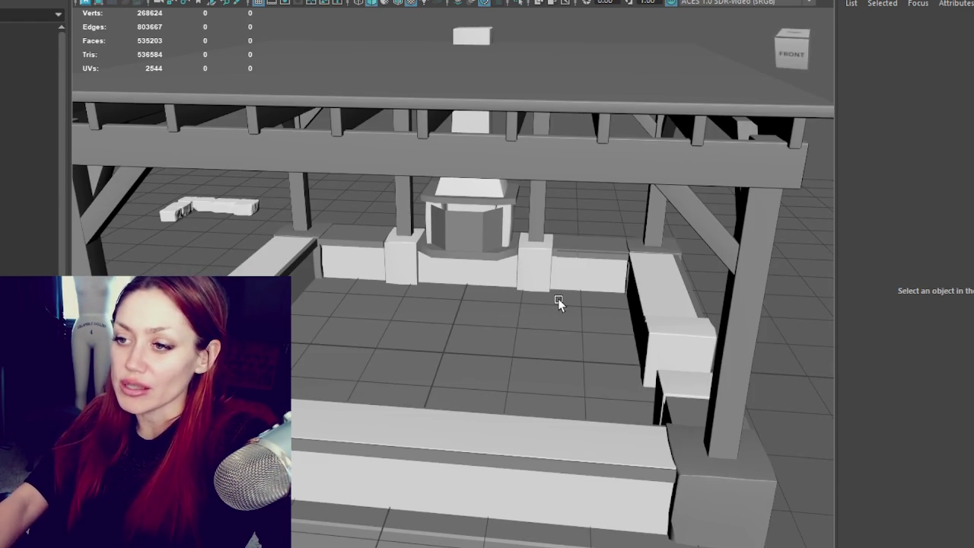
# Select pCube29, the wall block and chimney pCube14, and combine them with Mesh > Combine
pyautogui.click(272, 256)
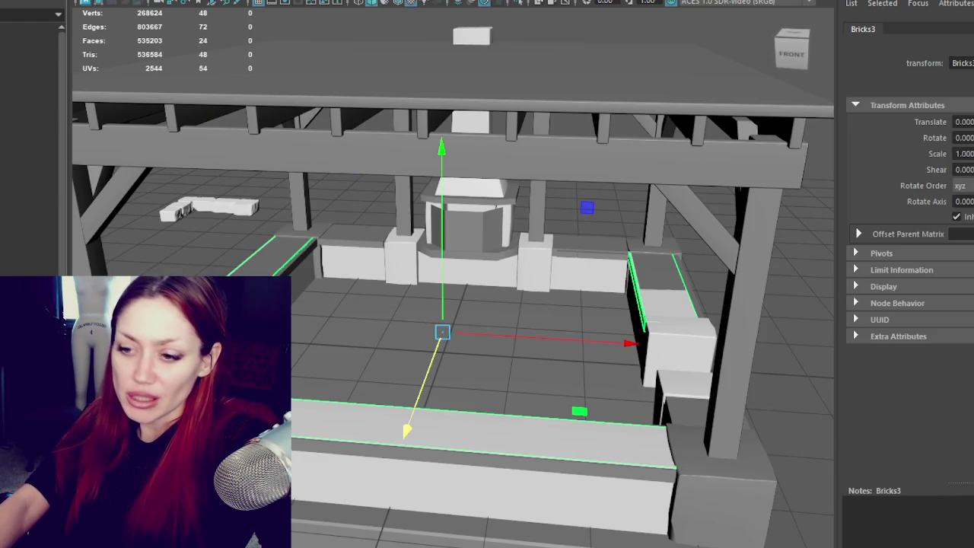
pyautogui.click(386, 293)
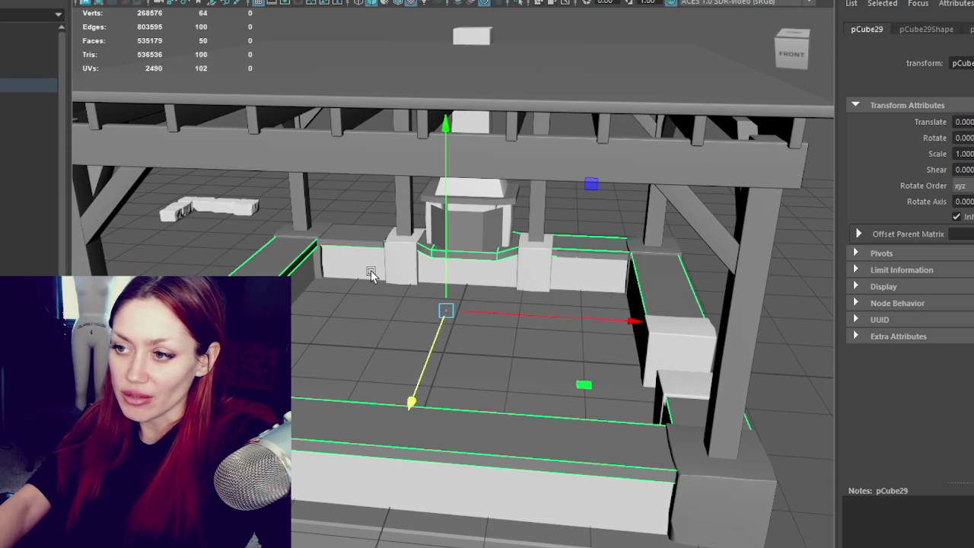
pyautogui.click(343, 242)
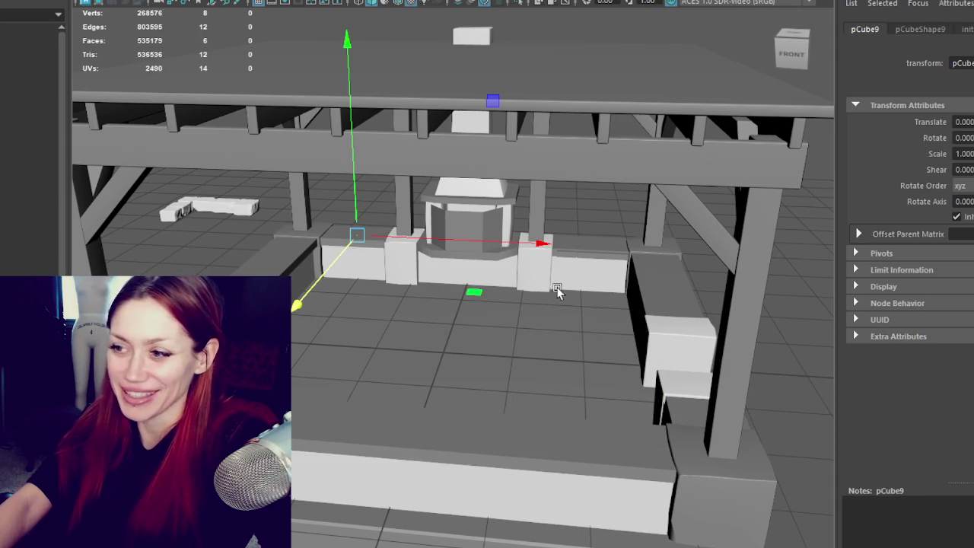
pyautogui.click(605, 257)
pyautogui.click(603, 251)
pyautogui.click(574, 247)
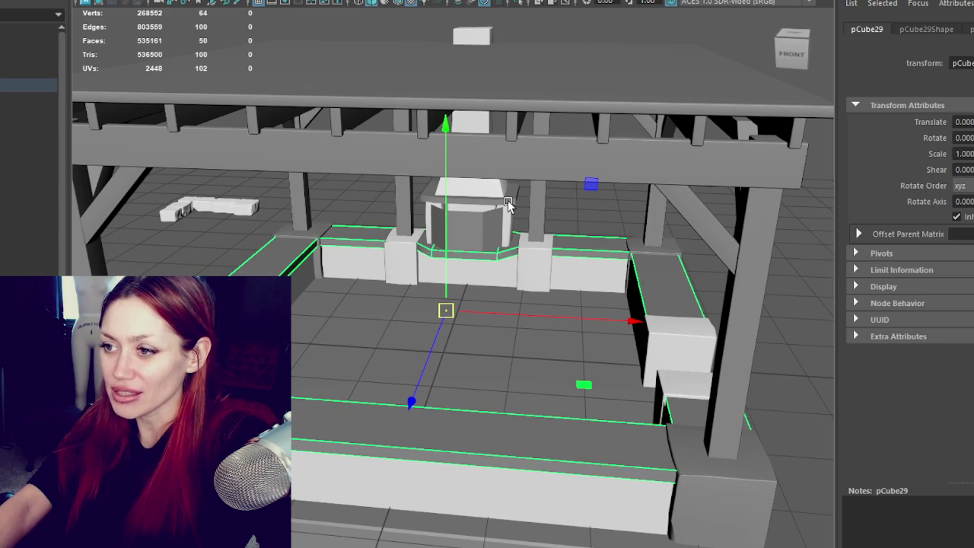
pyautogui.keyDown('alt'); pyautogui.moveTo(508, 200); pyautogui.dragTo(523, 236); pyautogui.keyUp('alt')
pyautogui.click(455, 239)
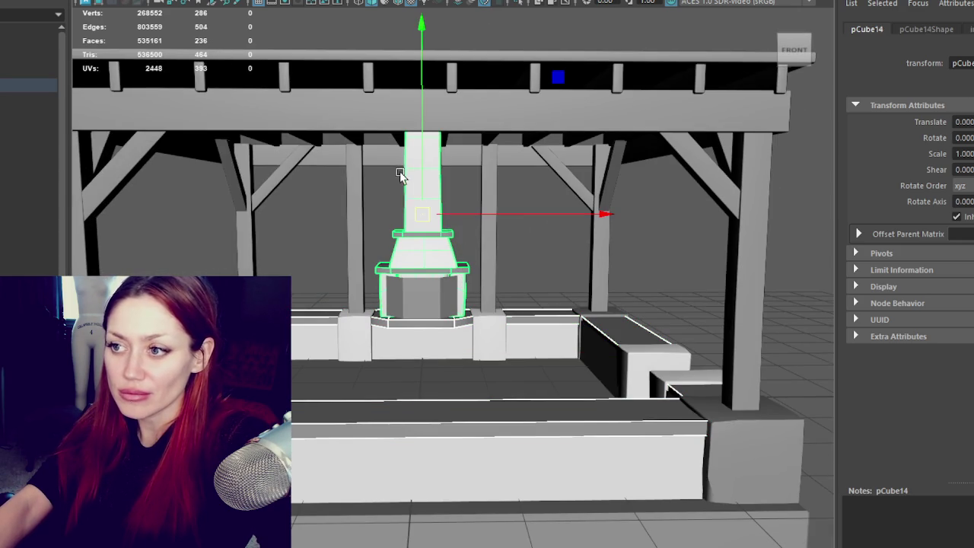
pyautogui.click(412, 197)
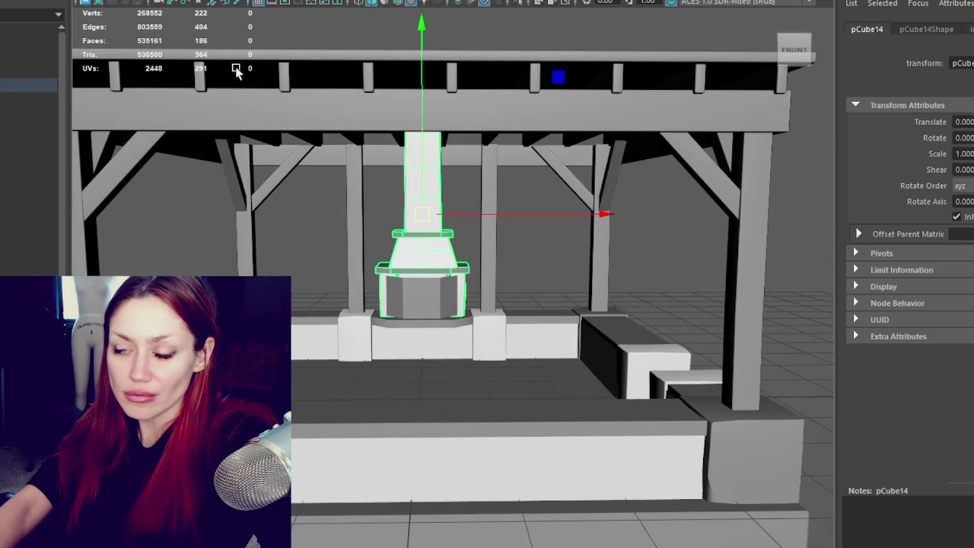
pyautogui.click(99, 0)
pyautogui.click(122, 0)
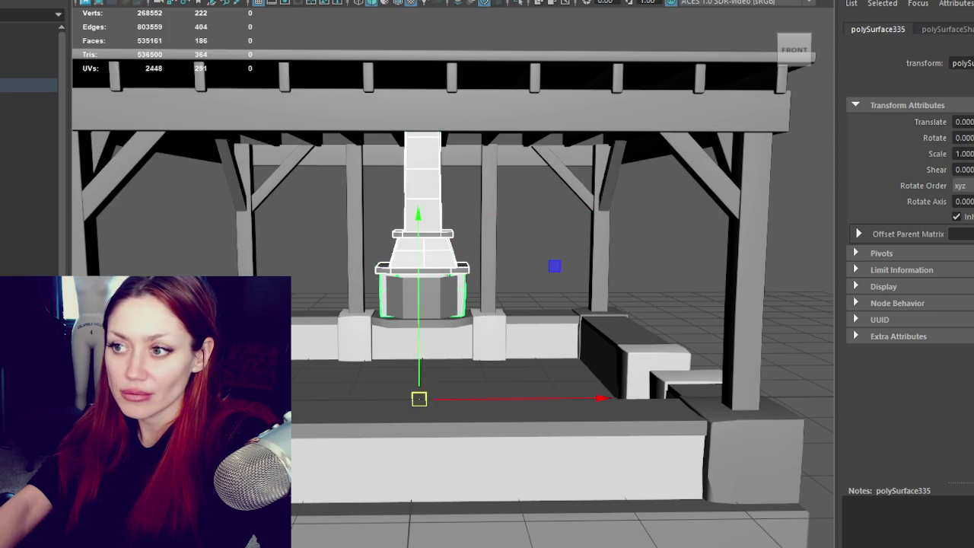
# Combine the upper and lower trim rings with the pCube29 base into one mesh, then deselect
pyautogui.click(340, 194)
pyautogui.click(436, 238)
pyautogui.click(451, 270)
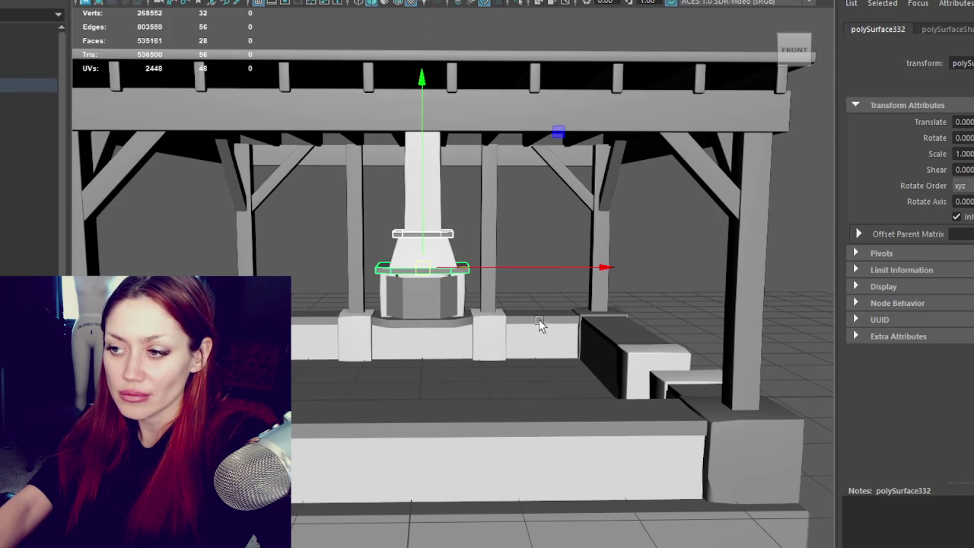
pyautogui.click(501, 326)
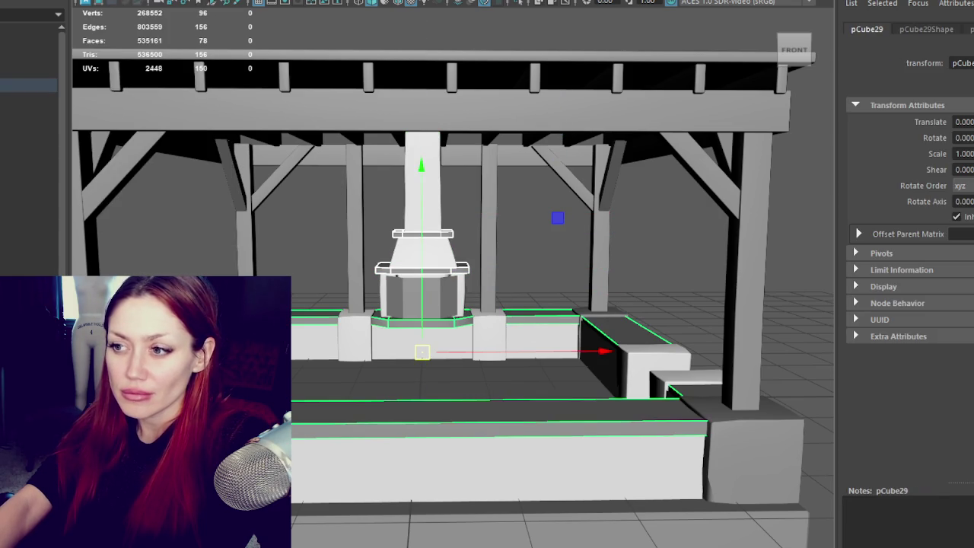
pyautogui.click(23, 4)
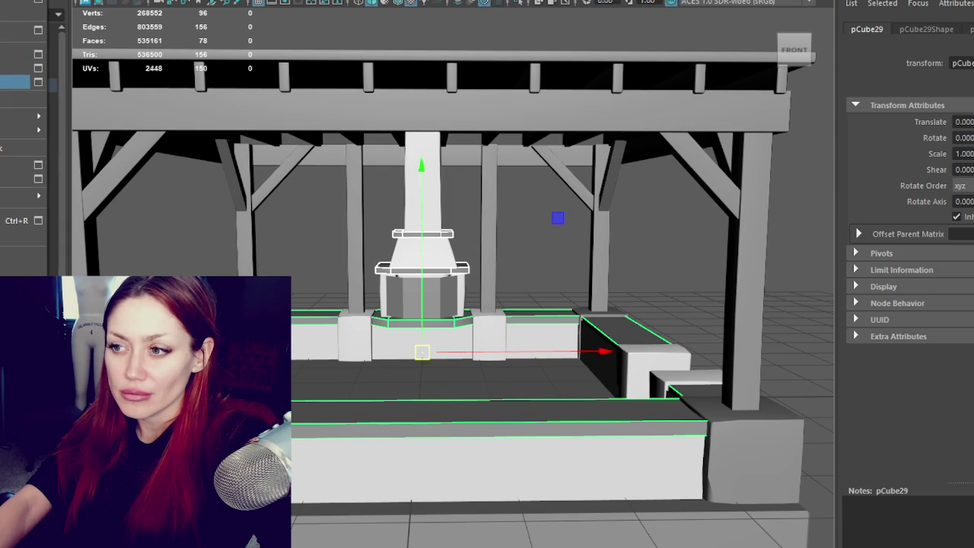
pyautogui.click(114, 2)
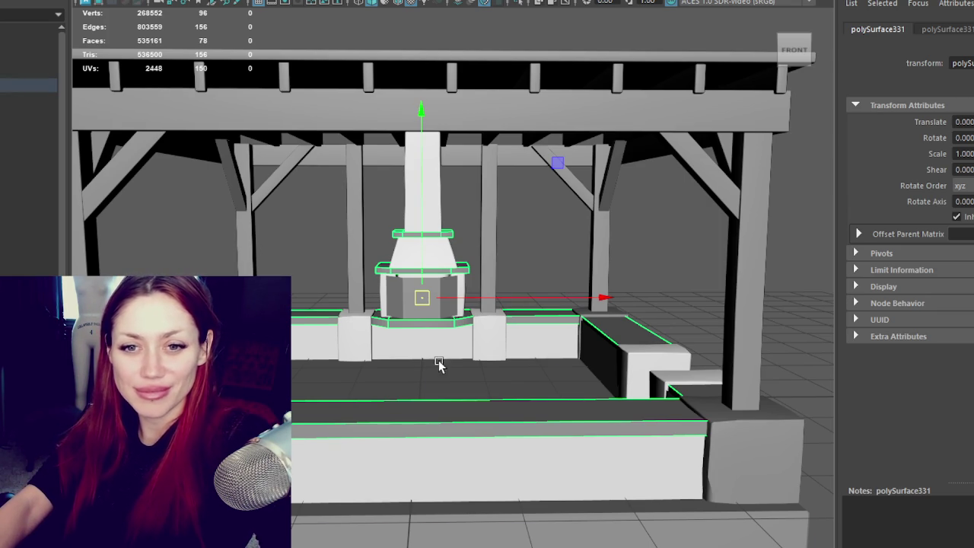
pyautogui.click(711, 213)
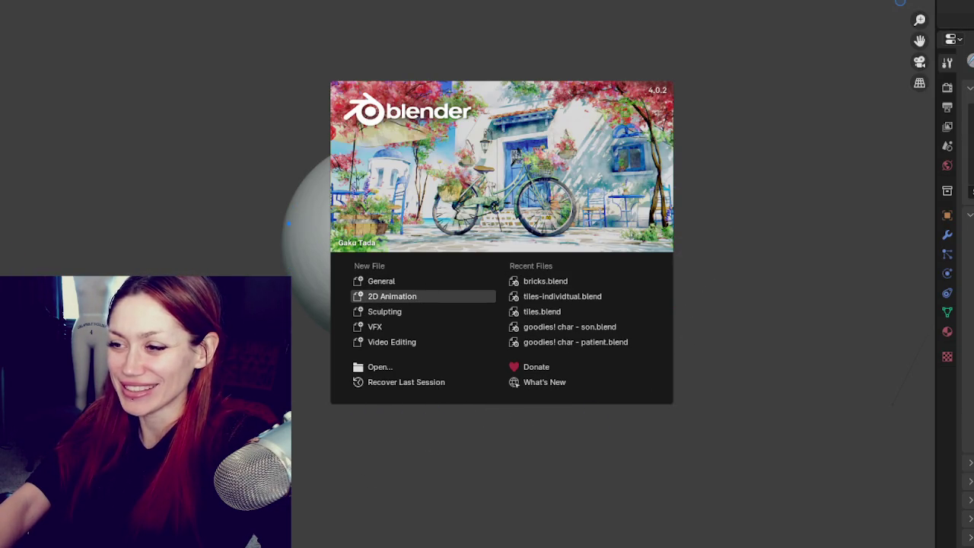
# Start a 2D Animation file, sketch a stick figure's eyes, head, body and arm, then undo it
pyautogui.click(392, 296)
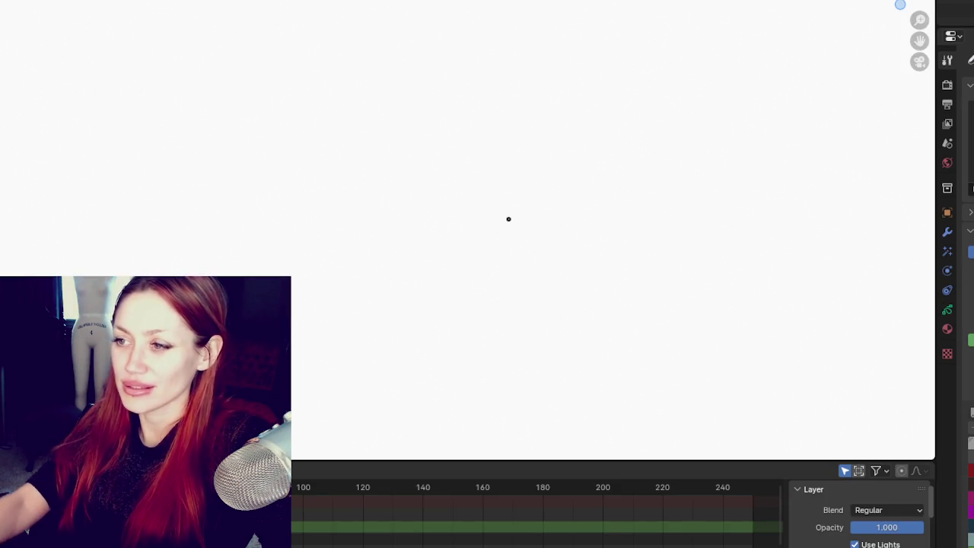
pyautogui.moveTo(435, 142); pyautogui.dragTo(423, 161)
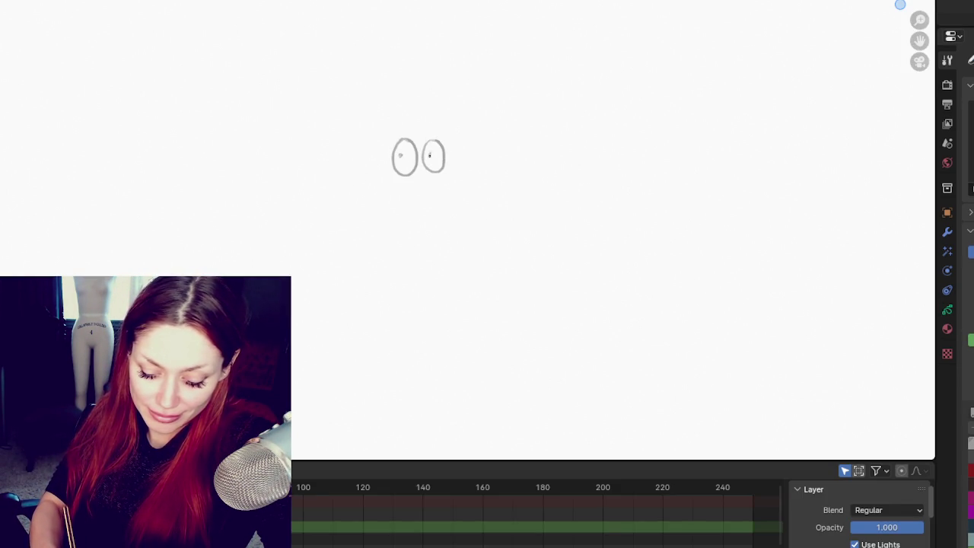
pyautogui.moveTo(419, 118)
pyautogui.mouseDown()
pyautogui.moveTo(388, 128)
pyautogui.moveTo(456, 133)
pyautogui.moveTo(388, 126)
pyautogui.mouseUp()
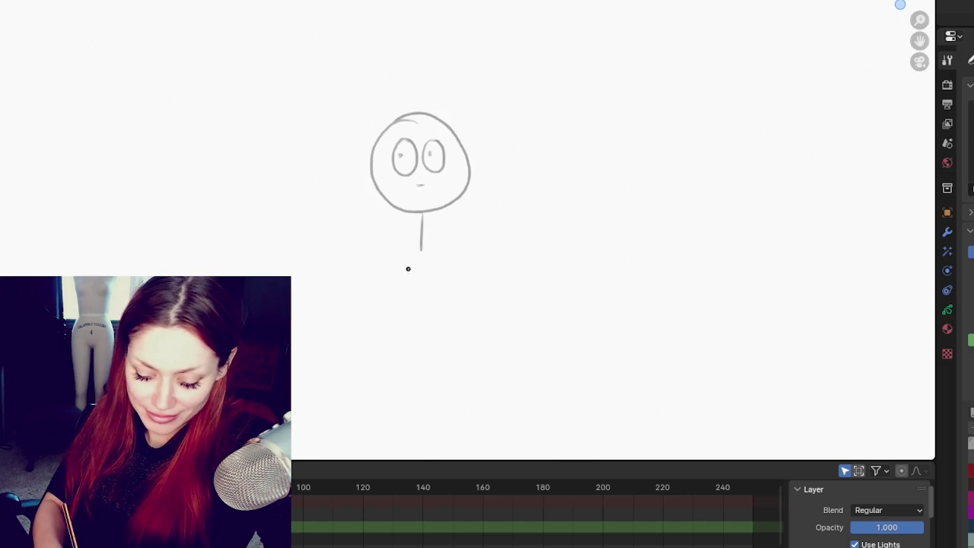
pyautogui.moveTo(421, 239); pyautogui.dragTo(421, 318)
pyautogui.moveTo(423, 253); pyautogui.dragTo(506, 195)
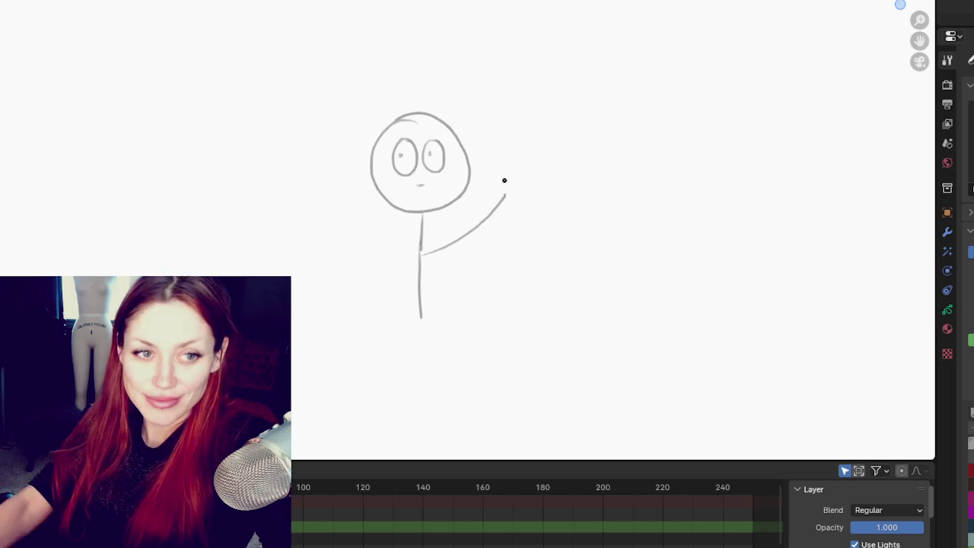
pyautogui.hotkey('ctrl', 'z')
pyautogui.hotkey('ctrl', 'z')
pyautogui.hotkey('ctrl', 'z')
pyautogui.hotkey('ctrl', 'z')
pyautogui.hotkey('ctrl', 'z')
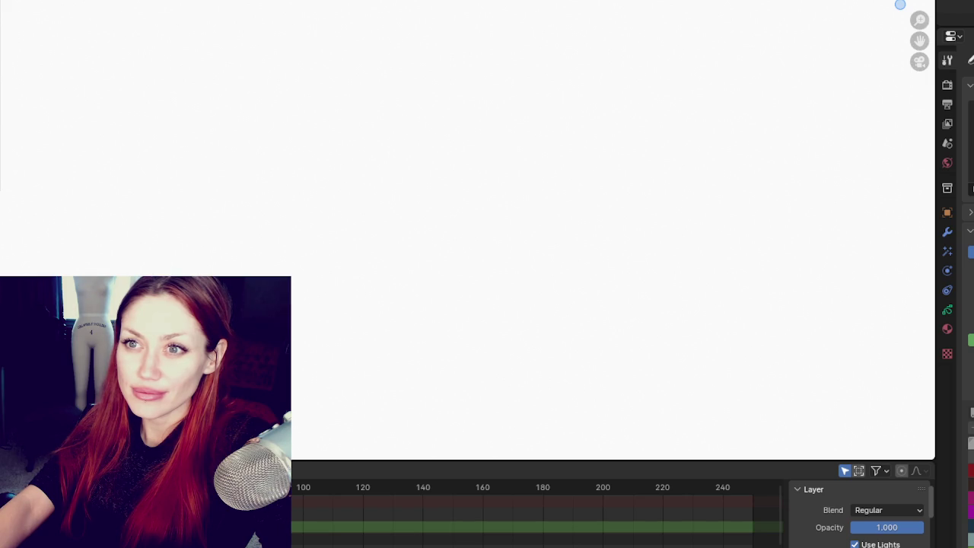
# Start a new Sculpting file, delete its sphere, and import the FBX patio model
pyautogui.click(524, 275)
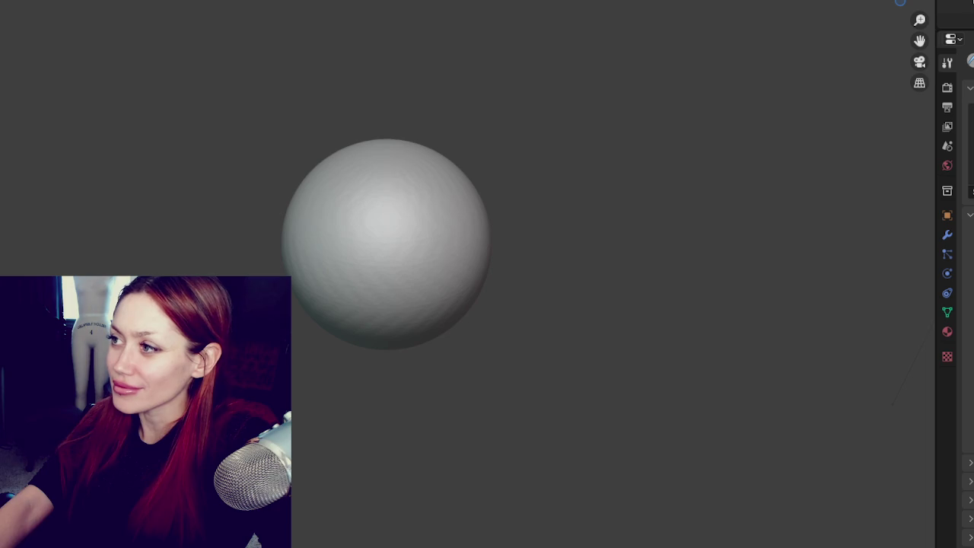
pyautogui.press('Delete')
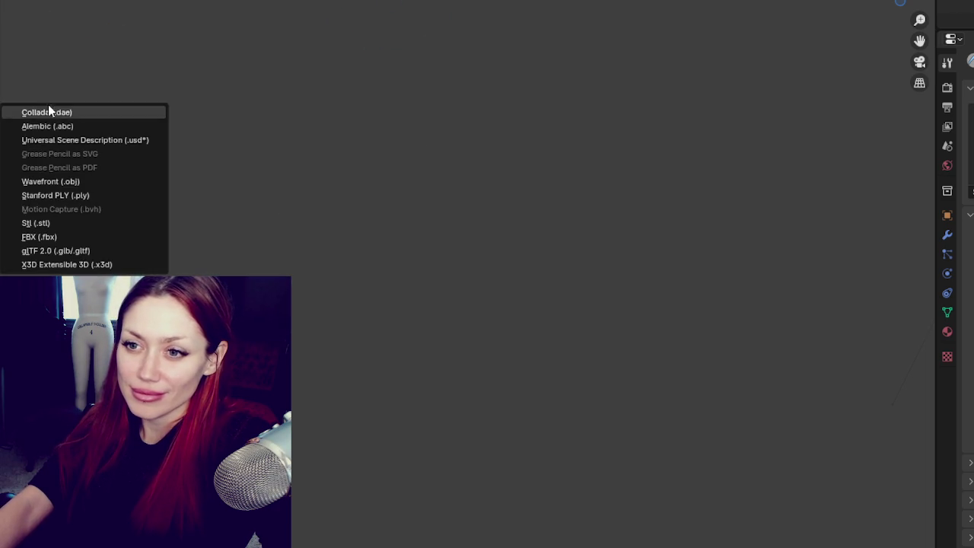
pyautogui.click(48, 252)
pyautogui.press('Escape')
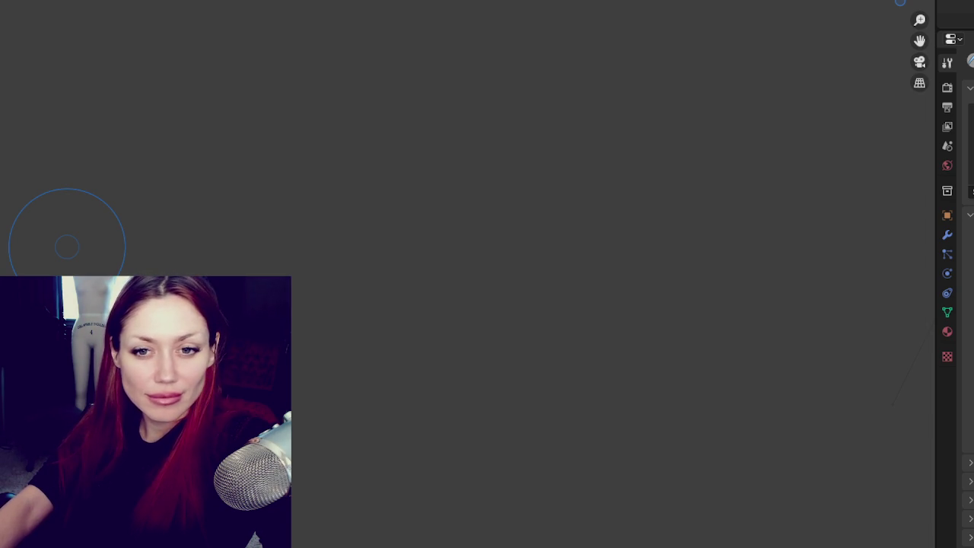
# Leave sculpt mode and show the sidebar with the model's 0.010 scale and 90° X rotation
pyautogui.press('Tab')
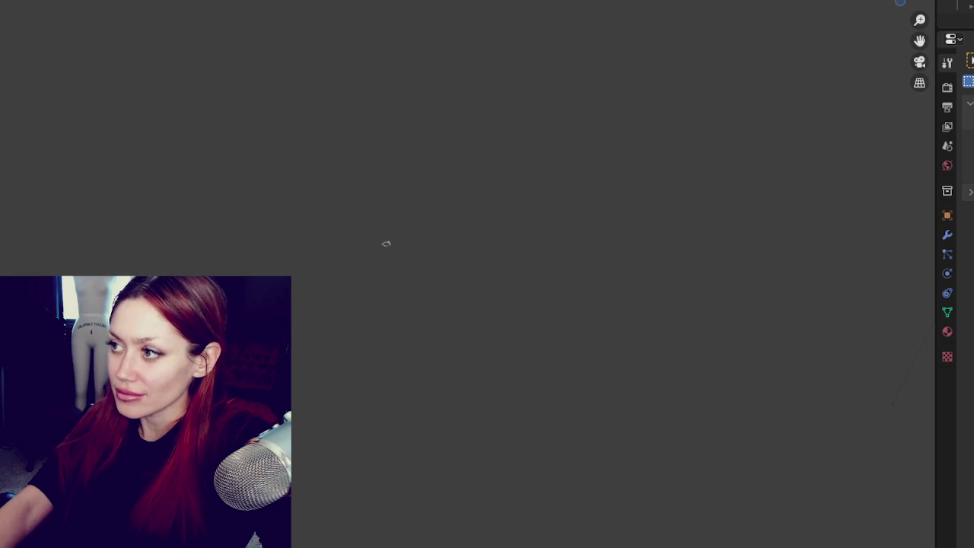
pyautogui.click(899, 4)
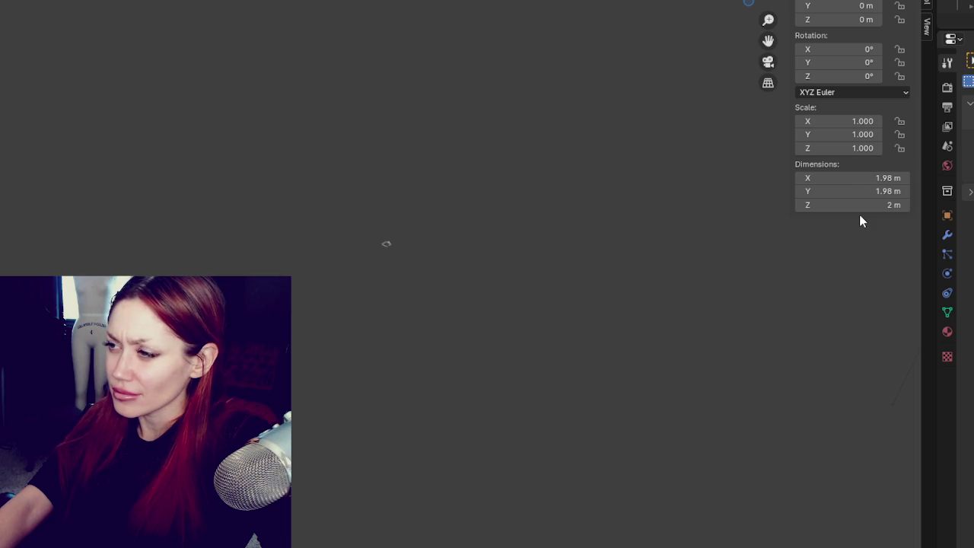
pyautogui.scroll(5, 398, 191)
pyautogui.scroll(8, 428, 206)
pyautogui.scroll(8, 461, 195)
# Select the tiny imported patio wall model, view it from a lower angle, then launch Maya 2026
pyautogui.click(530, 106)
pyautogui.moveTo(531, 106)
pyautogui.mouseDown(button='middle')
pyautogui.moveTo(576, 289)
pyautogui.moveTo(373, 239)
pyautogui.moveTo(456, 252)
pyautogui.mouseUp(button='middle')
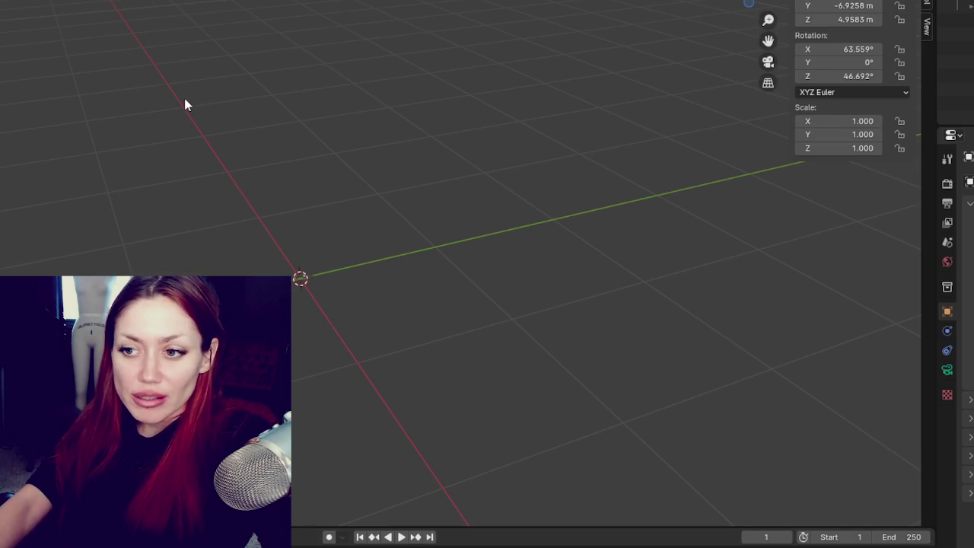
pyautogui.press('super')
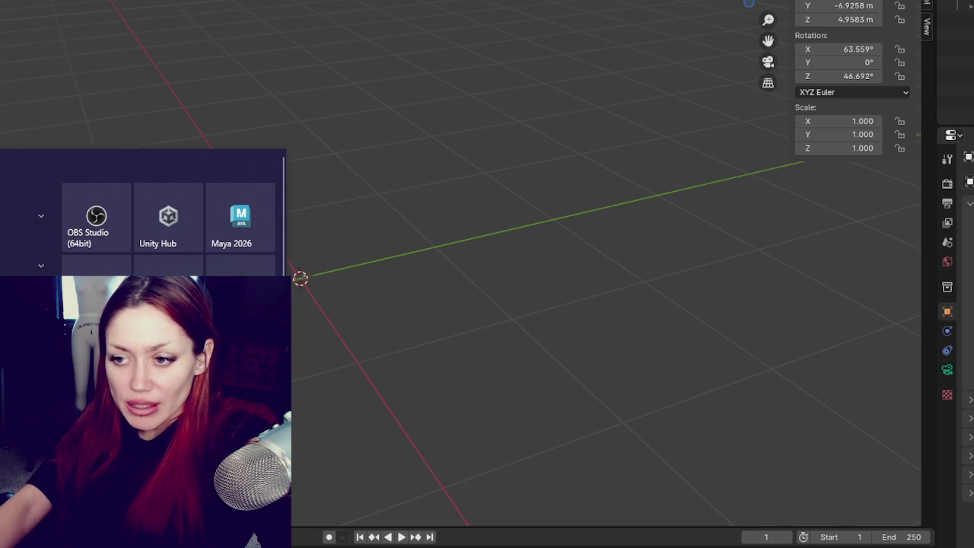
pyautogui.click(241, 223)
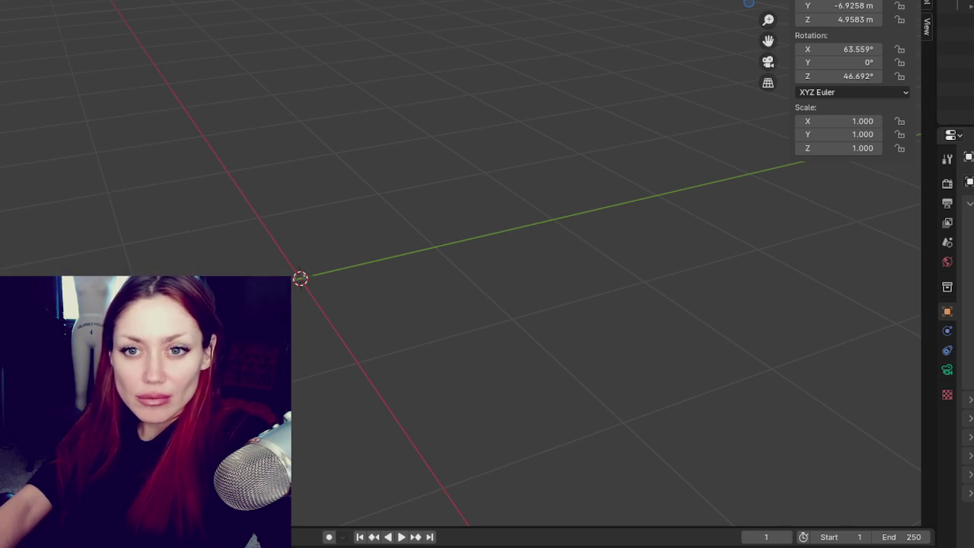
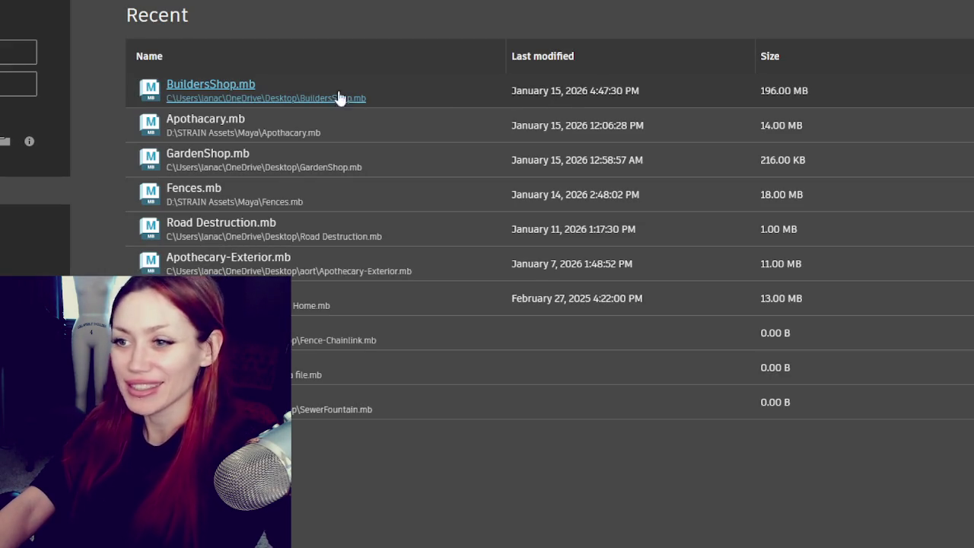
# Open BuildersShop.mb in Maya and select the chimney and the fireplace base with bench to inspect them
pyautogui.click(251, 98)
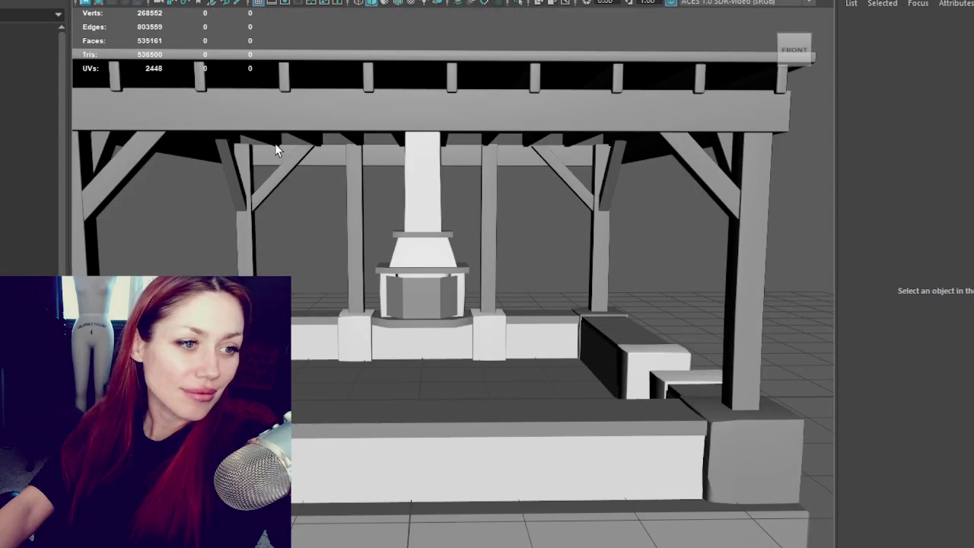
pyautogui.click(439, 189)
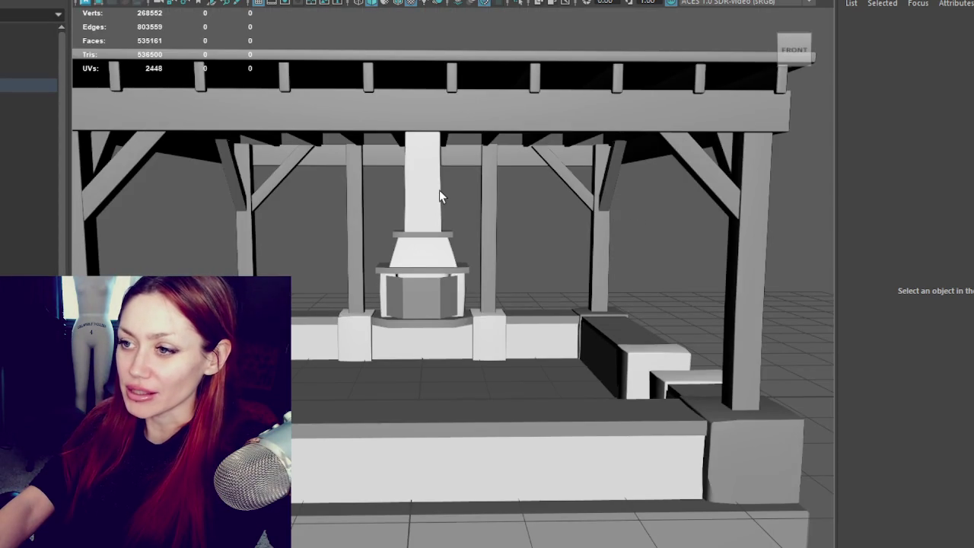
pyautogui.press('Up')
pyautogui.click(411, 205)
pyautogui.click(425, 255)
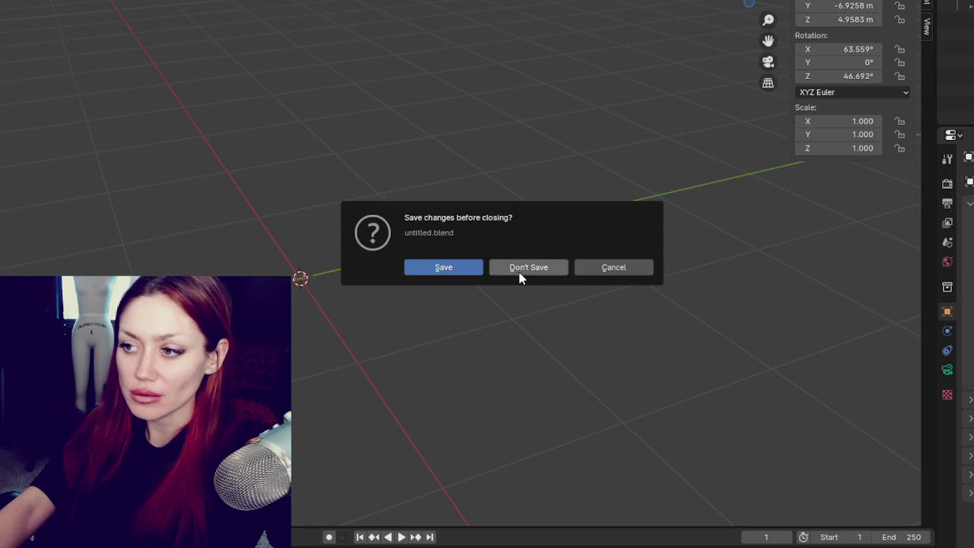
# Discard the untitled file, start a new Sculpting file, and import the ledge slabs FBX from the Desktop
pyautogui.click(520, 270)
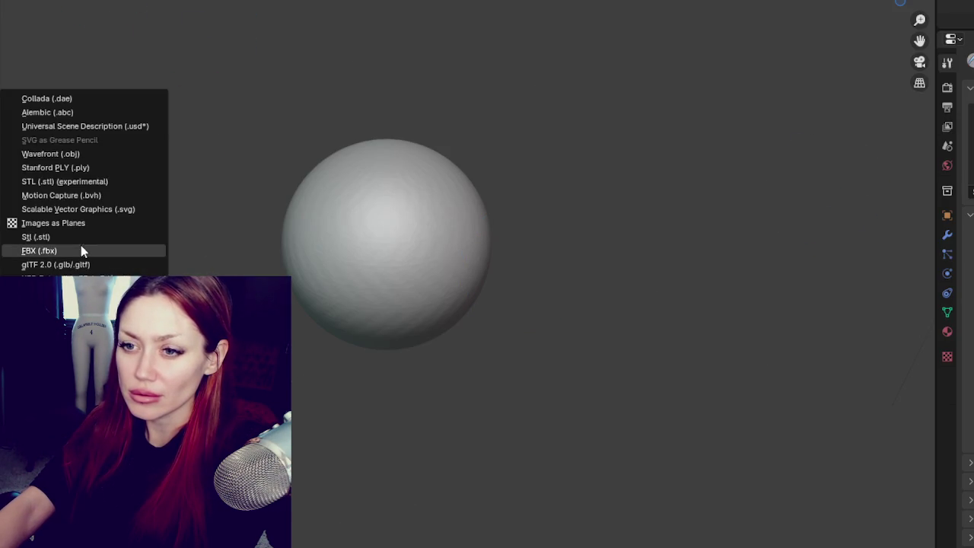
pyautogui.click(81, 248)
pyautogui.click(118, 147)
pyautogui.scroll(-5, 319, 373)
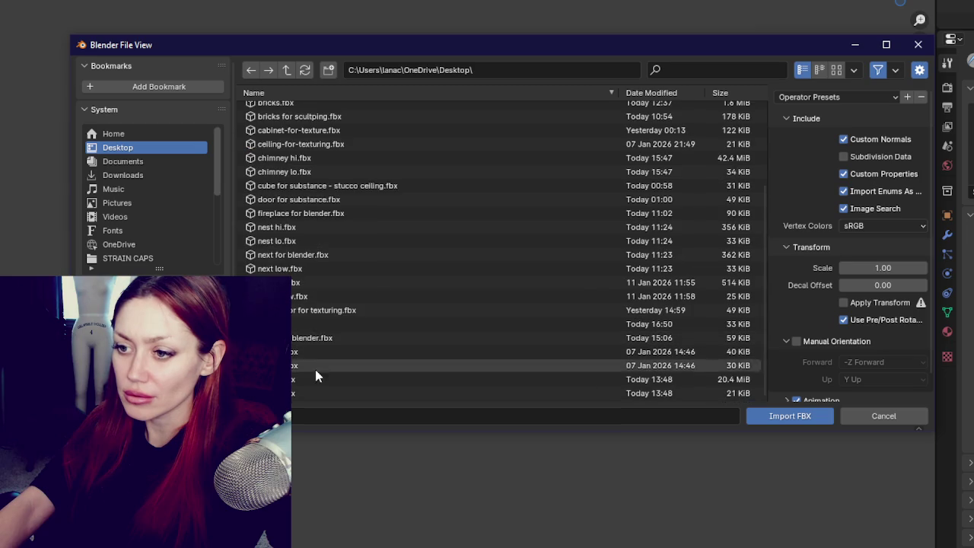
pyautogui.scroll(1, 405, 320)
pyautogui.doubleClick(405, 339)
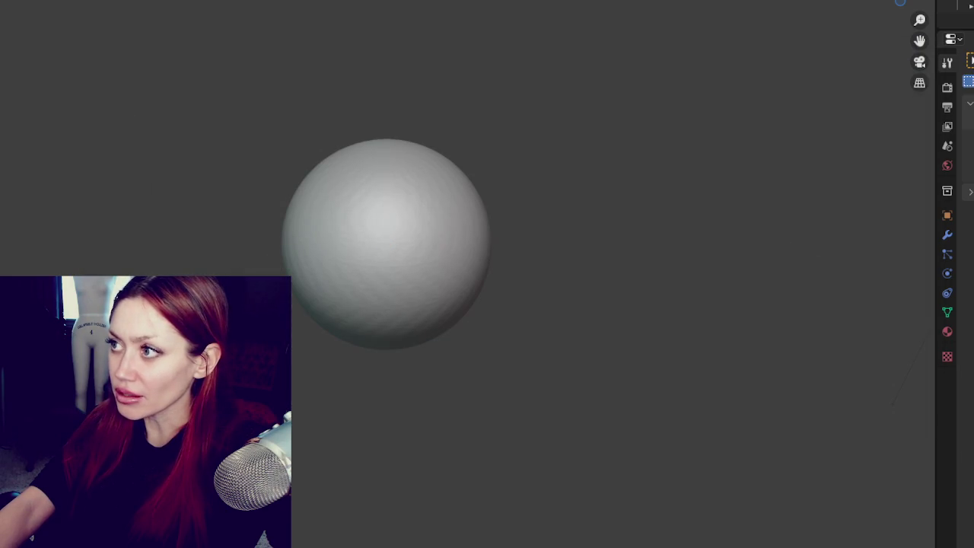
# Set the imported slabs' X, Y and Z scale to 1.000 and delete the default sphere
pyautogui.press('n')
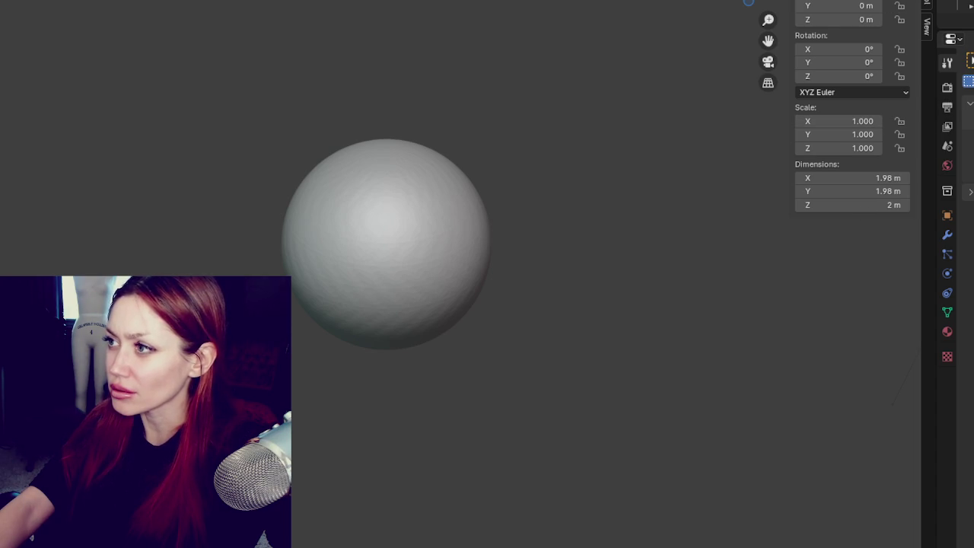
pyautogui.click(386, 244)
pyautogui.click(386, 243)
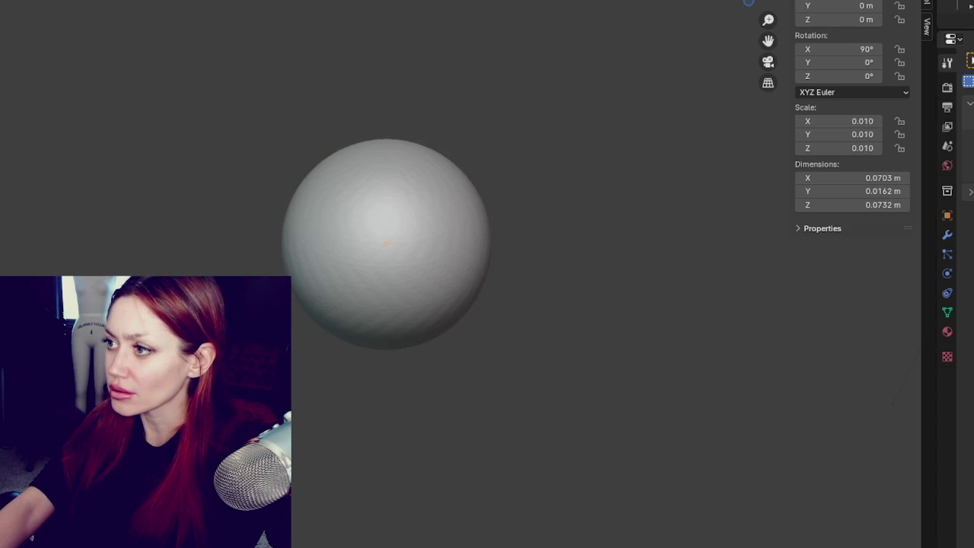
pyautogui.doubleClick(866, 134)
pyautogui.doubleClick(866, 122)
pyautogui.write('1')
pyautogui.press('Tab')
pyautogui.write('1')
pyautogui.press('Tab')
pyautogui.write('1')
pyautogui.press('Tab')
pyautogui.press('Return')
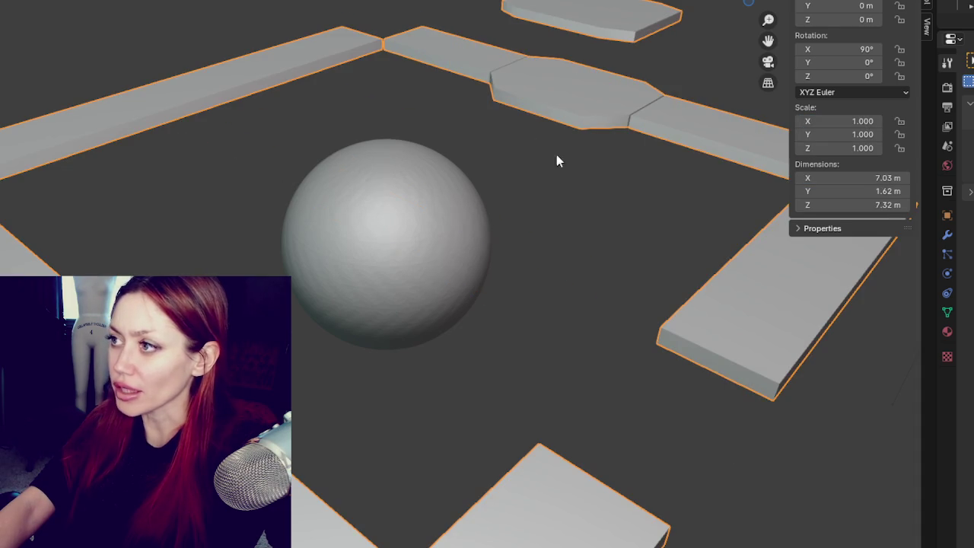
pyautogui.click(385, 243)
pyautogui.press('Delete')
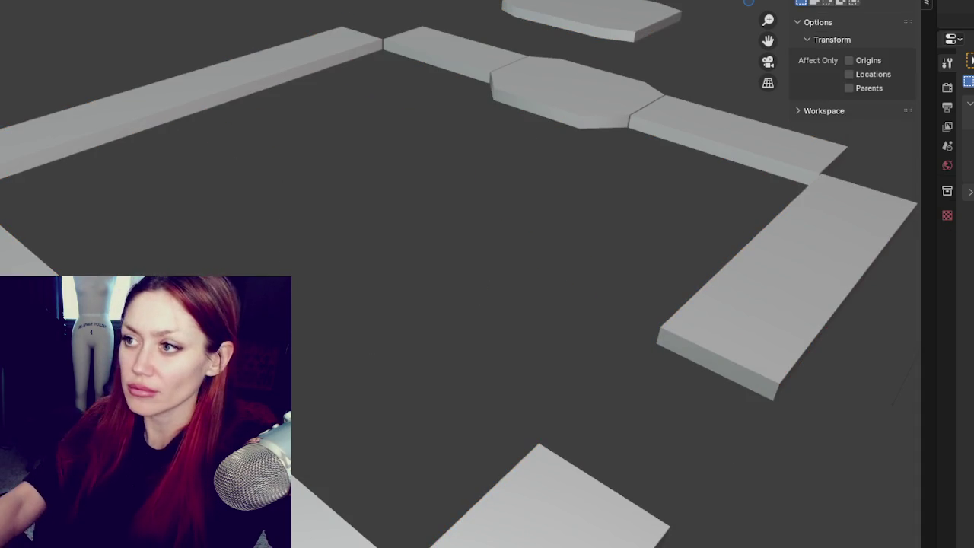
# Select all the imported slabs and bring up the Modifier properties
pyautogui.scroll(-4, 753, 201)
pyautogui.moveTo(600, 243); pyautogui.dragTo(663, 307, button='middle')
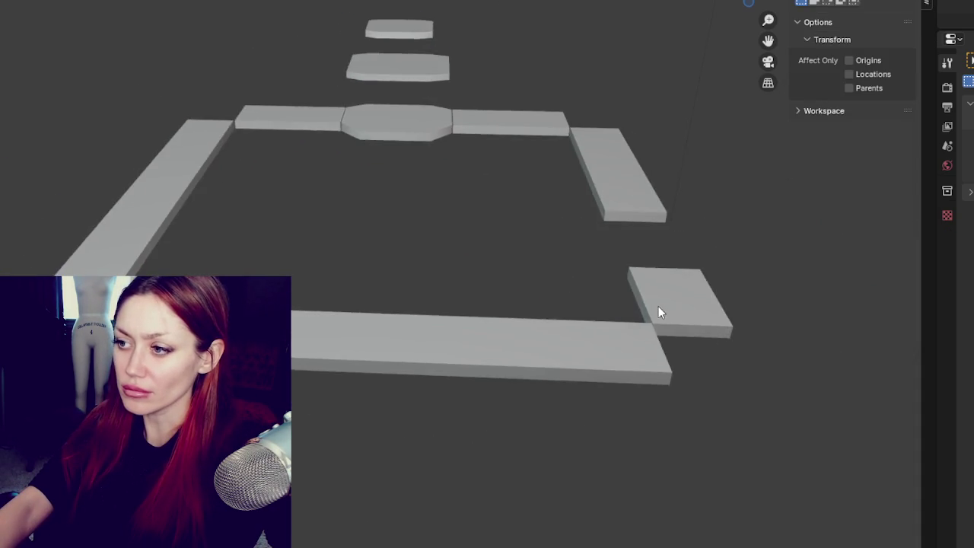
pyautogui.scroll(3, 663, 306)
pyautogui.press('a')
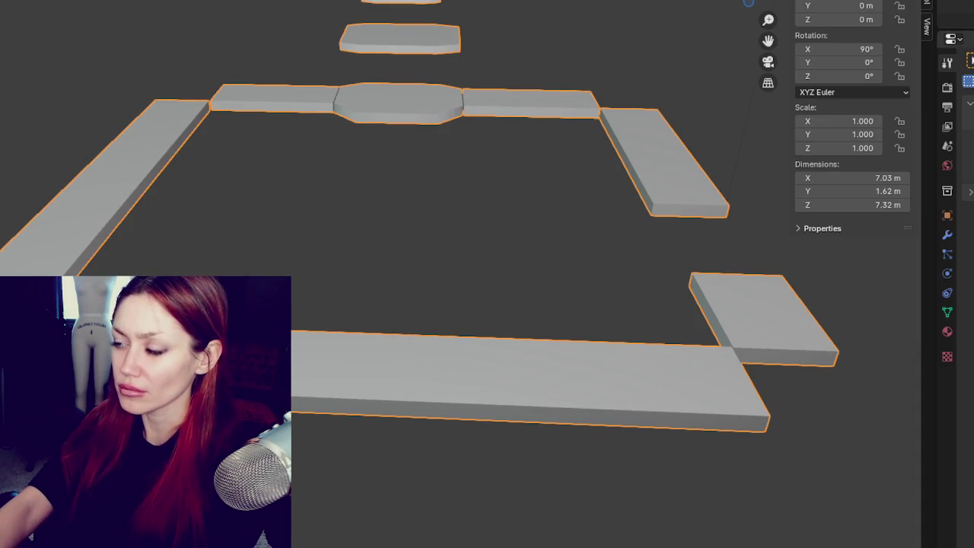
pyautogui.click(947, 234)
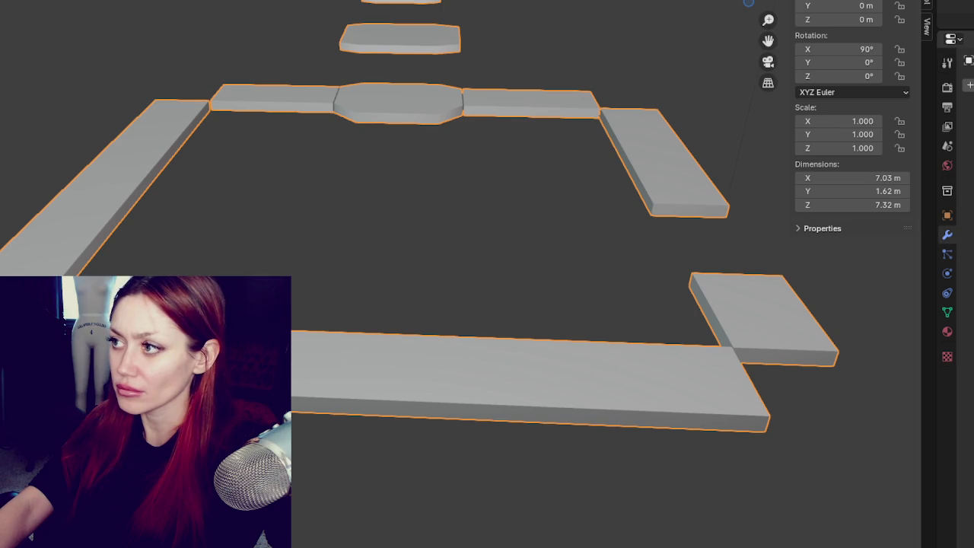
pyautogui.press('s')
pyautogui.press('Escape')
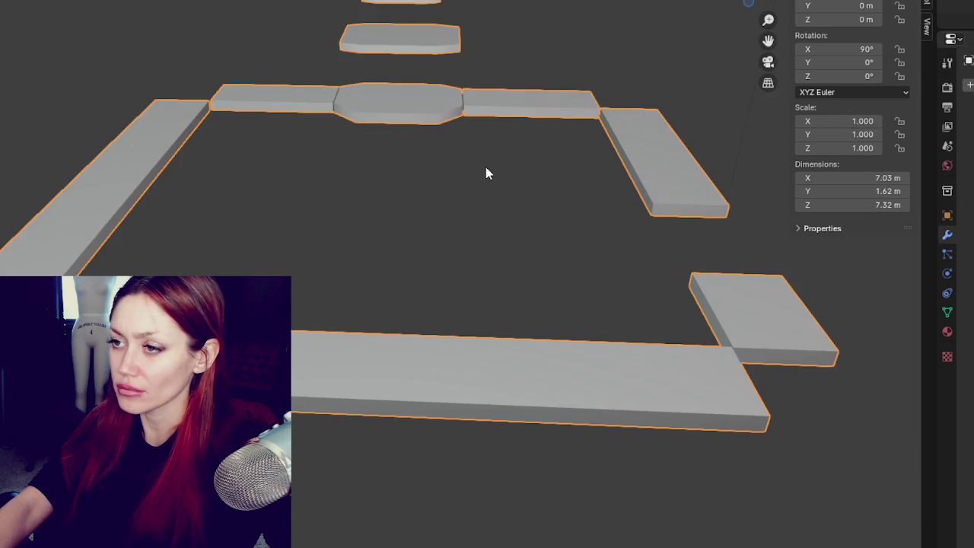
pyautogui.click(486, 169)
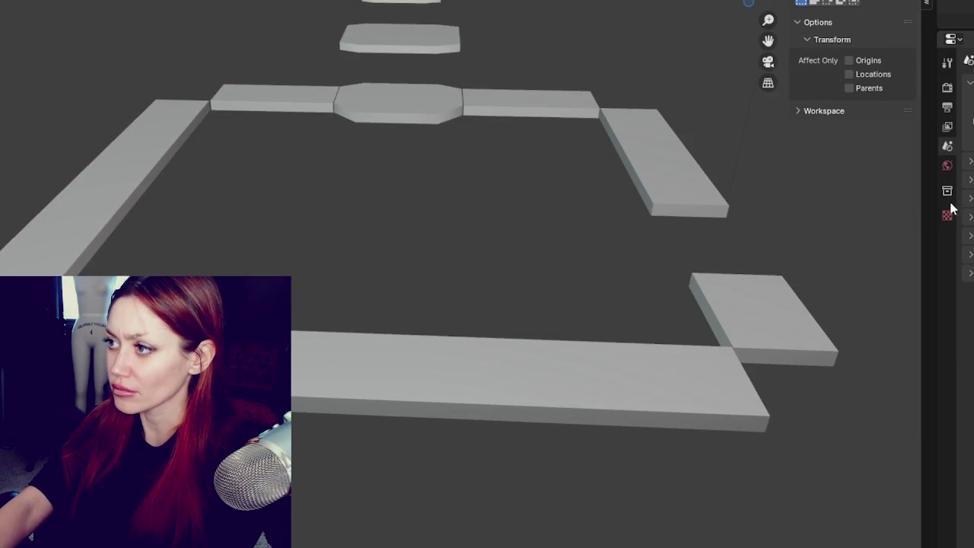
pyautogui.press('a')
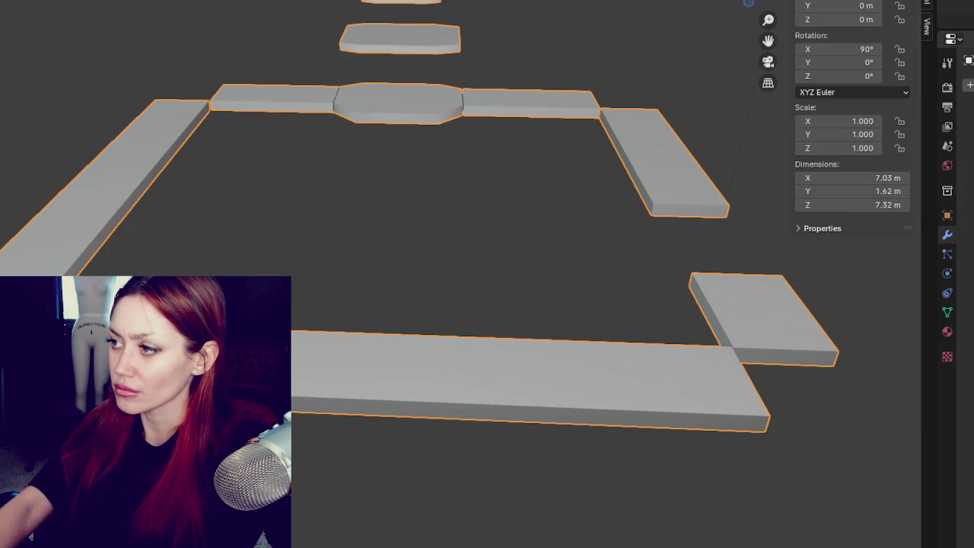
# Switch to wireframe shading and add a level-2 Subdivision Surface to all the slabs
pyautogui.click(968, 85)
pyautogui.click(576, 191)
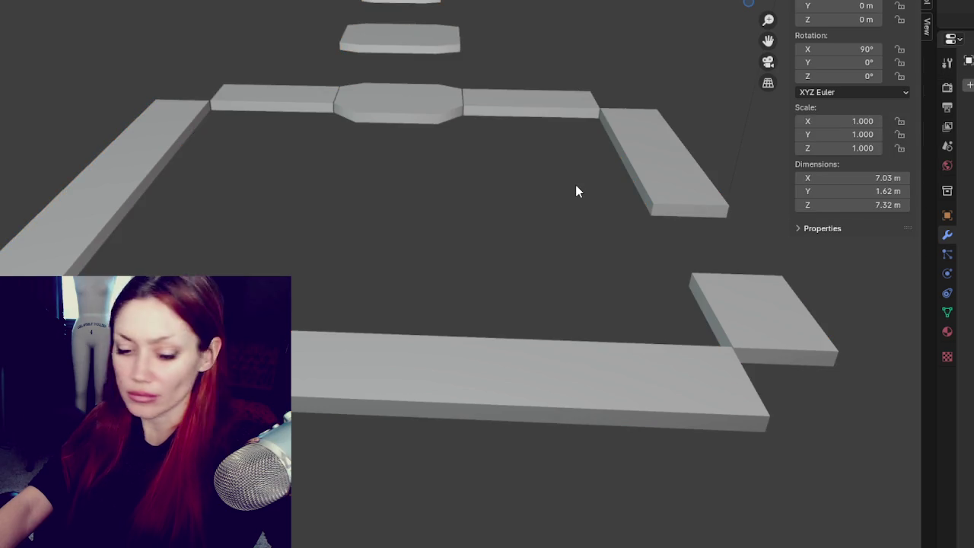
pyautogui.hotkey('shift', 'z')
pyautogui.click(968, 84)
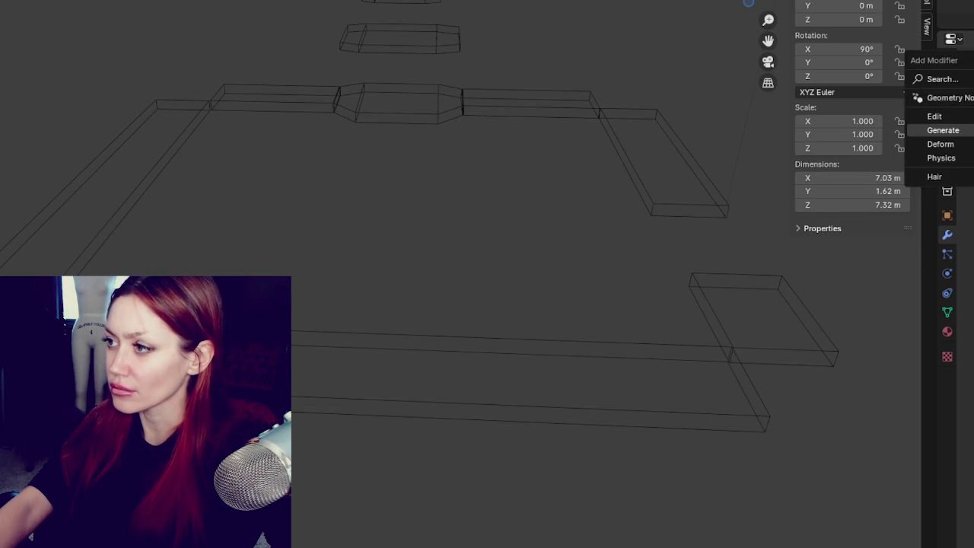
pyautogui.hotkey('ctrl', '2')
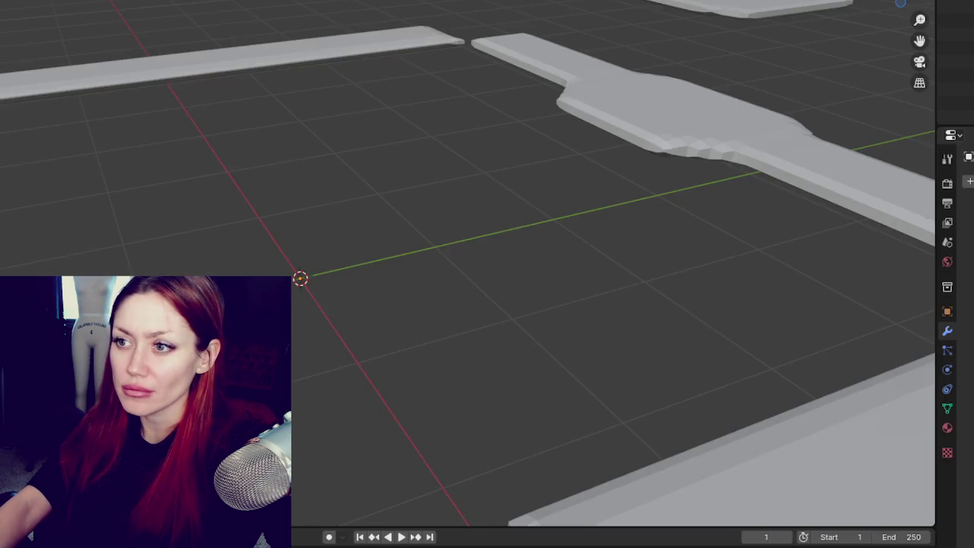
pyautogui.scroll(1, 561, 130)
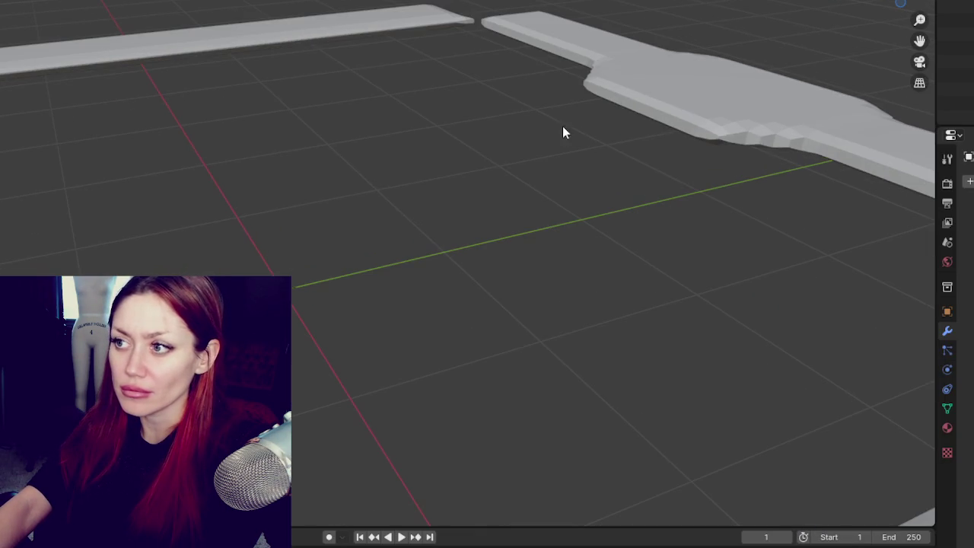
# Undo the earlier slab edit, briefly trying a rounding modifier and restoring the deleted slabs
pyautogui.press('a')
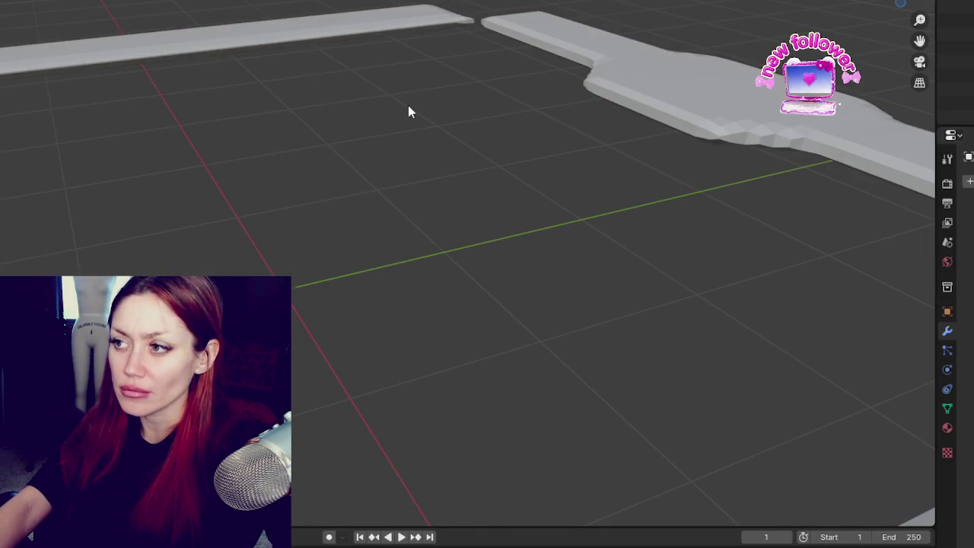
pyautogui.press('Delete')
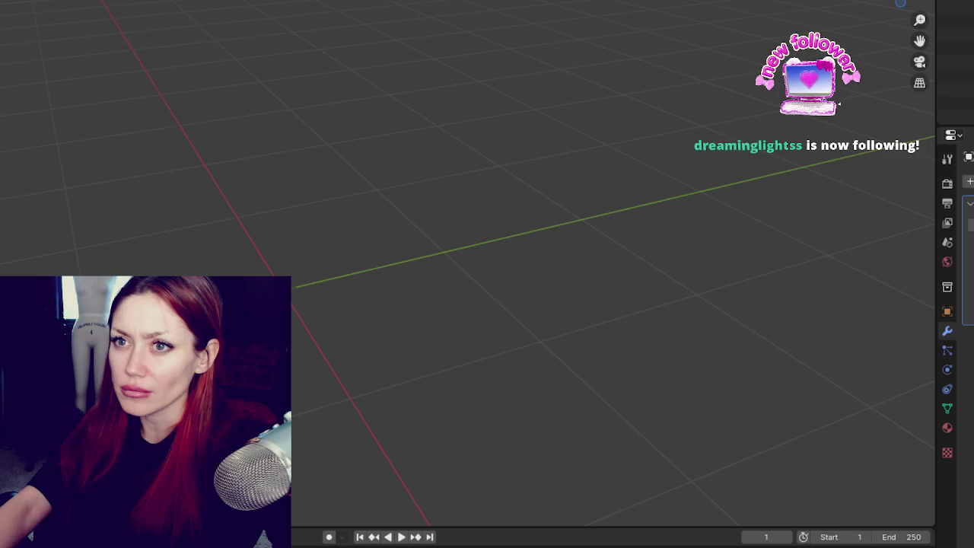
pyautogui.hotkey('ctrl', 'z')
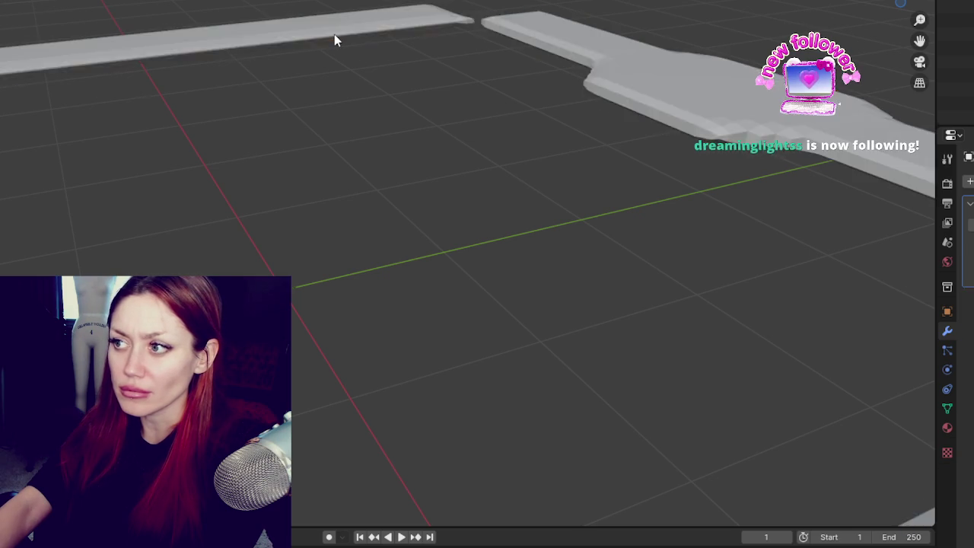
pyautogui.hotkey('ctrl', 'z')
pyautogui.click(969, 181)
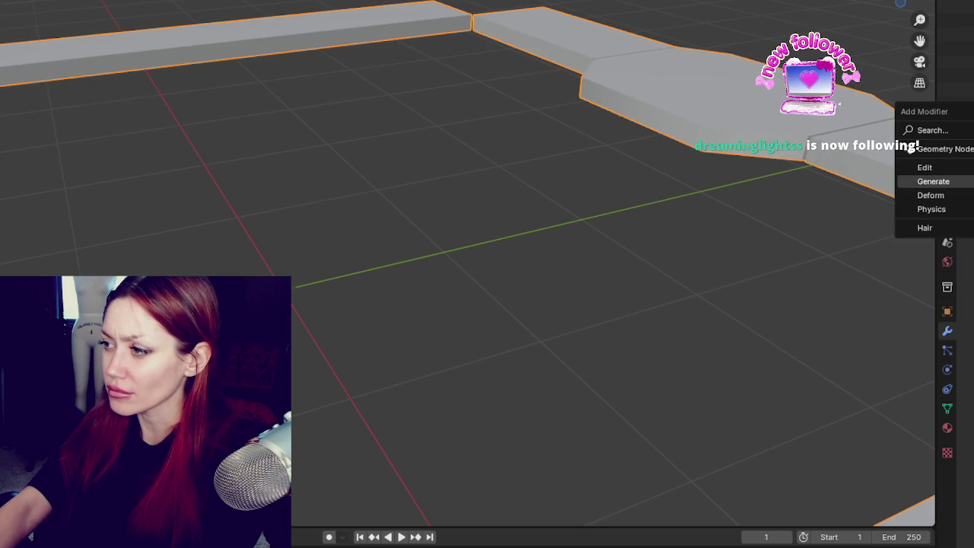
pyautogui.click(933, 181)
pyautogui.press('Delete')
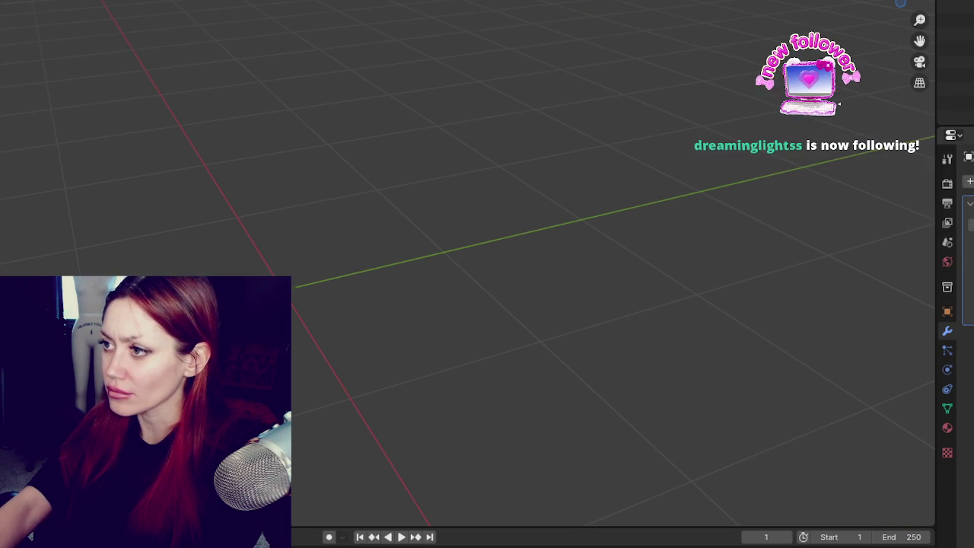
pyautogui.hotkey('ctrl', 'z')
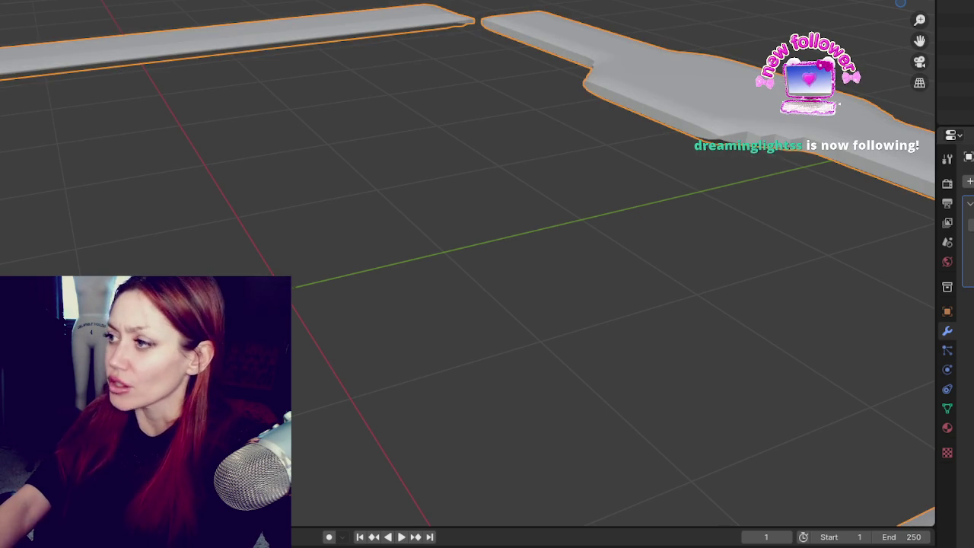
# Check a slab corner up close, return to Object Mode, and undo the last mesh change
pyautogui.moveTo(639, 185)
pyautogui.mouseDown(button='middle')
pyautogui.moveTo(531, 182)
pyautogui.moveTo(685, 200)
pyautogui.moveTo(533, 25)
pyautogui.mouseUp(button='middle')
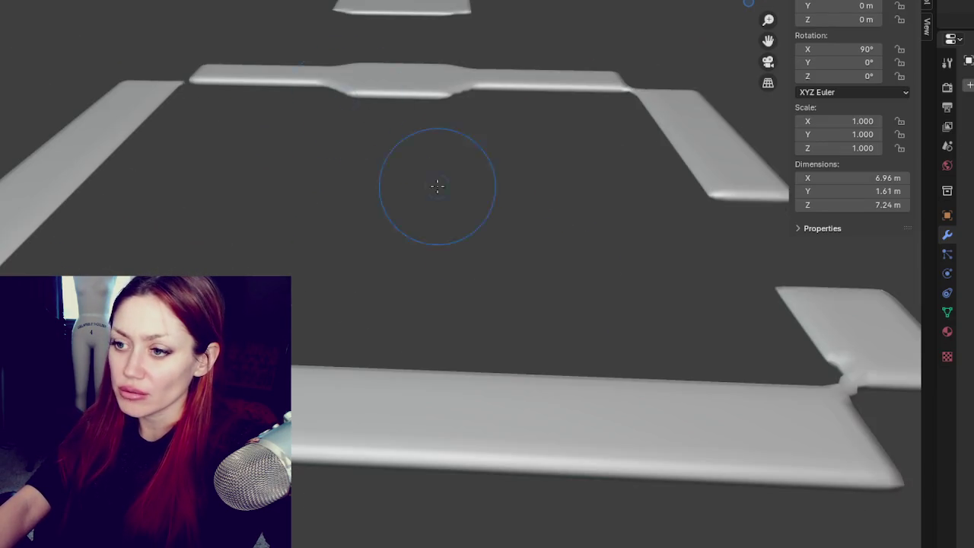
pyautogui.moveTo(436, 185)
pyautogui.mouseDown(button='middle')
pyautogui.moveTo(539, 211)
pyautogui.moveTo(609, 198)
pyautogui.moveTo(563, 179)
pyautogui.moveTo(311, 233)
pyautogui.moveTo(413, 235)
pyautogui.mouseUp(button='middle')
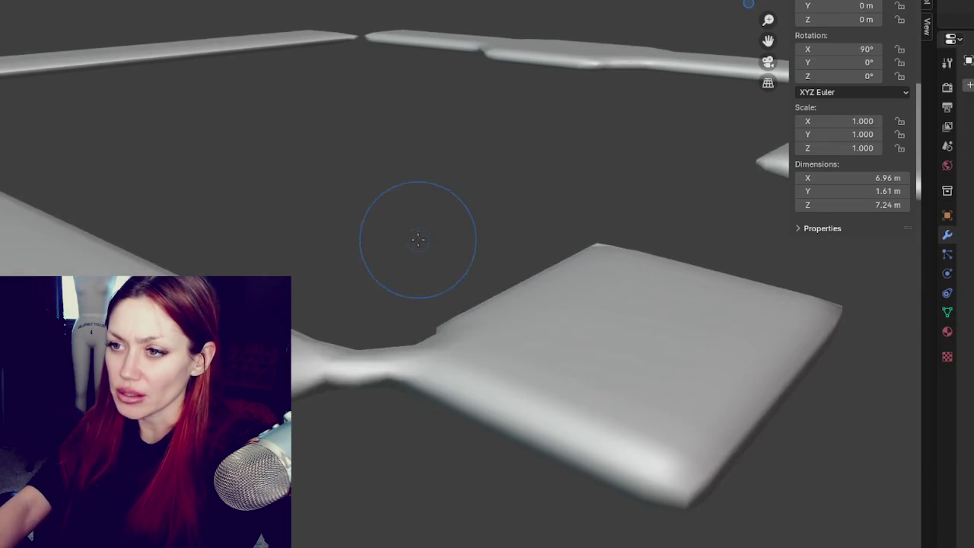
pyautogui.scroll(5, 442, 254)
pyautogui.scroll(-8, 511, 218)
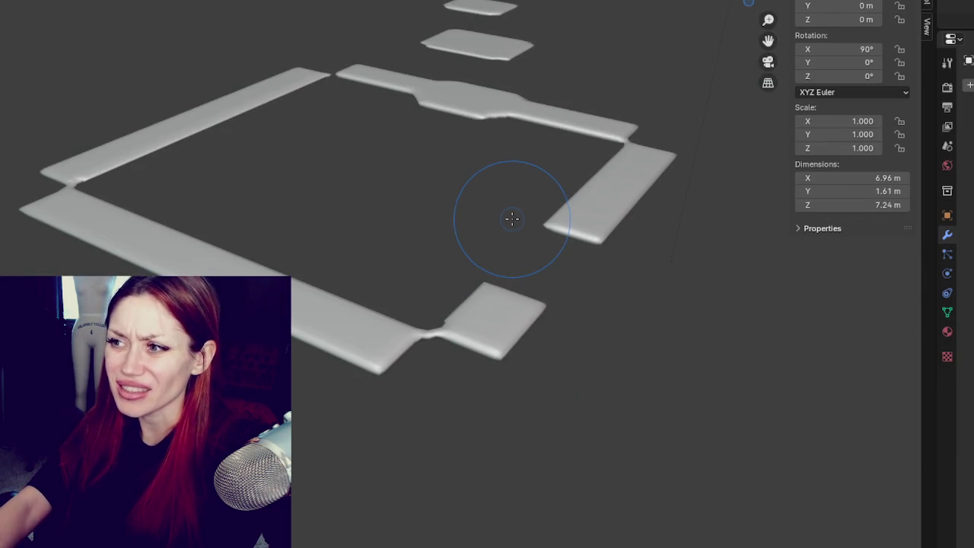
pyautogui.scroll(5, 512, 219)
pyautogui.moveTo(496, 413); pyautogui.dragTo(464, 282, button='middle')
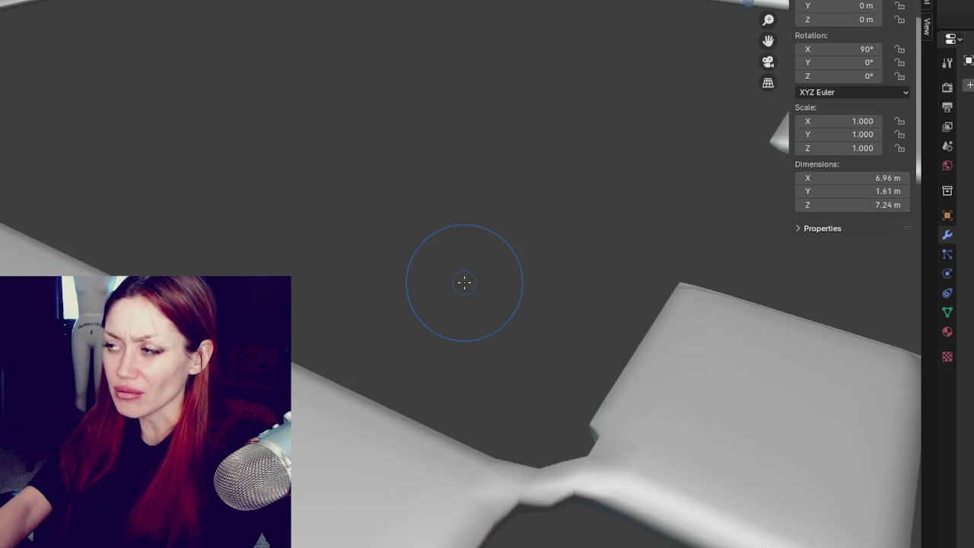
pyautogui.hotkey('ctrl', 'Tab')
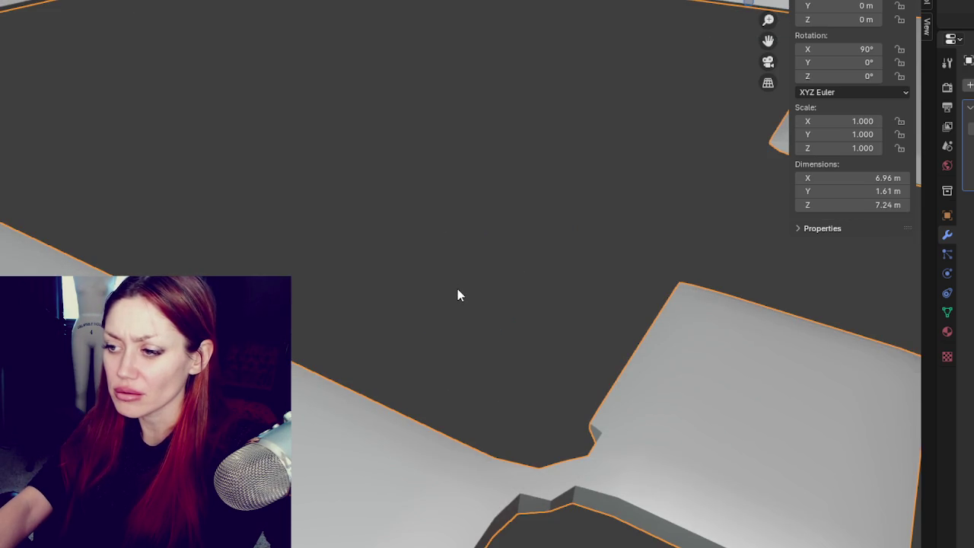
pyautogui.hotkey('ctrl', 'z')
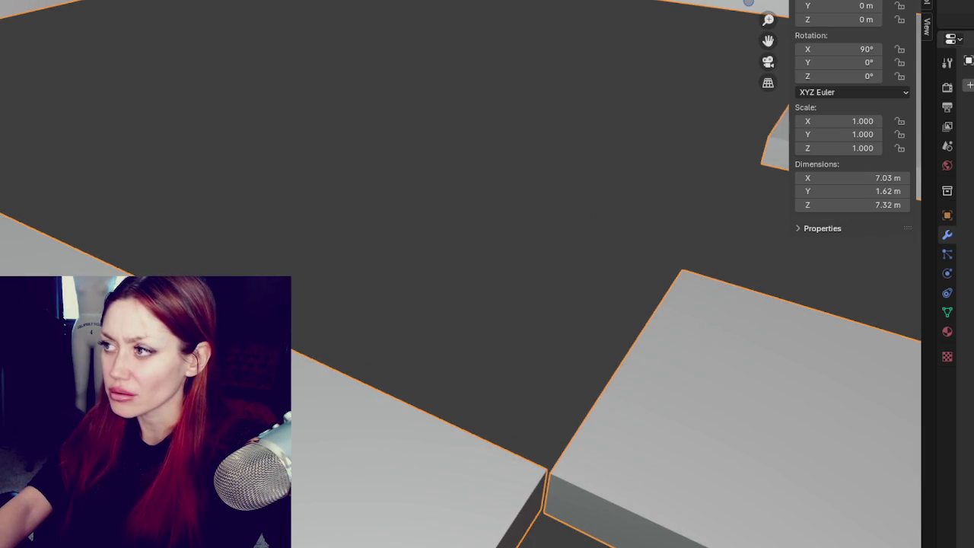
# Browse the modifier categories, preview Ctrl+1/Ctrl+3 subdivision on the slabs, then undo it
pyautogui.click(963, 86)
pyautogui.click(831, 174)
pyautogui.click(968, 86)
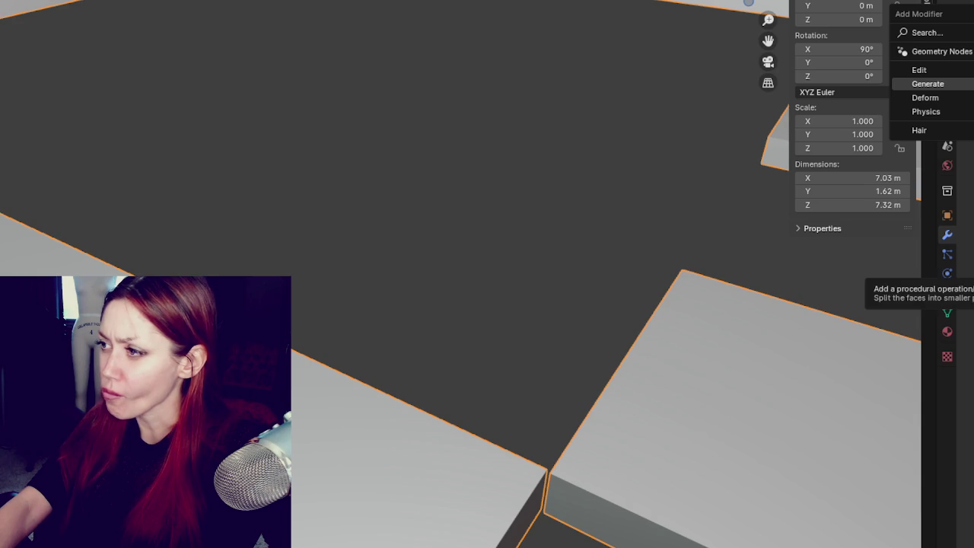
pyautogui.press('Escape')
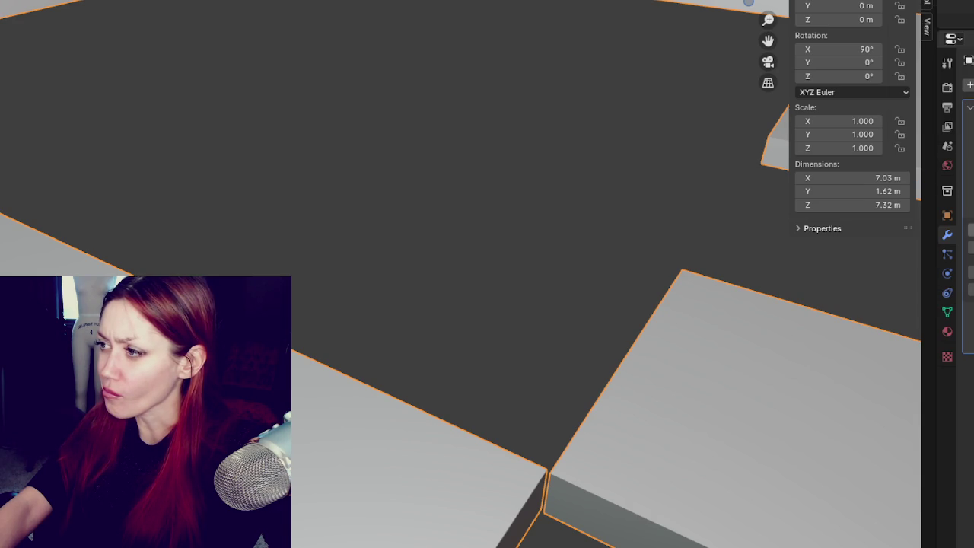
pyautogui.hotkey('ctrl', '1')
pyautogui.hotkey('ctrl', '3')
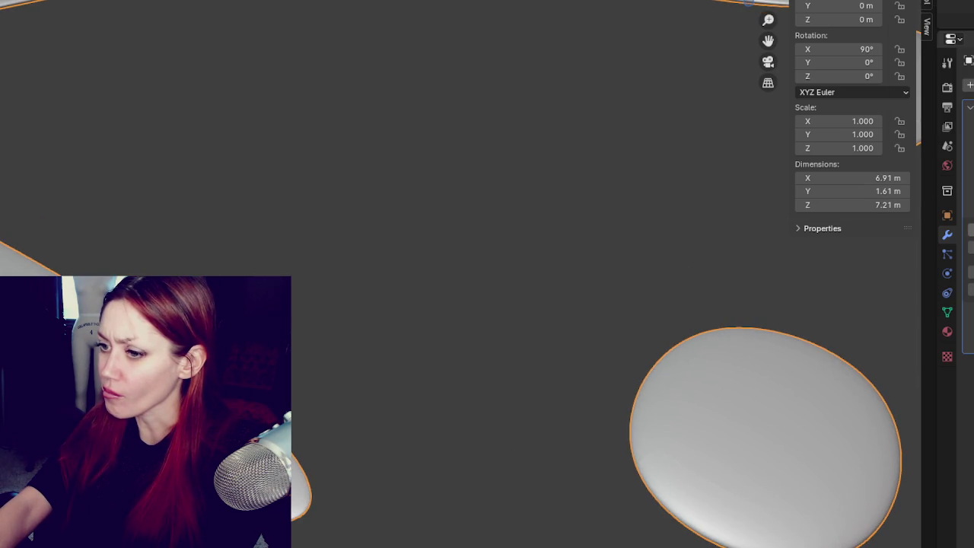
pyautogui.hotkey('ctrl', 'z')
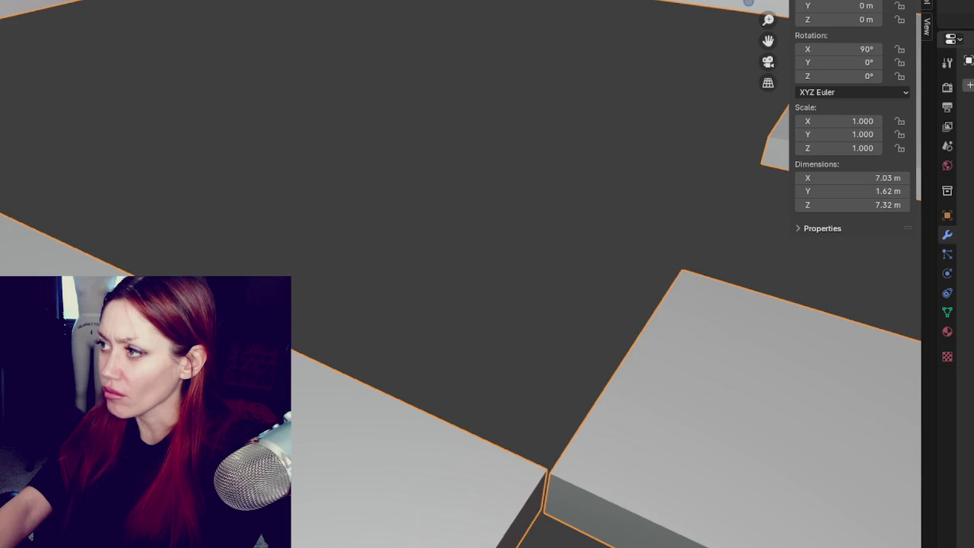
# Try a Remesh modifier, undo it, and reopen the Generate modifier list
pyautogui.click(969, 86)
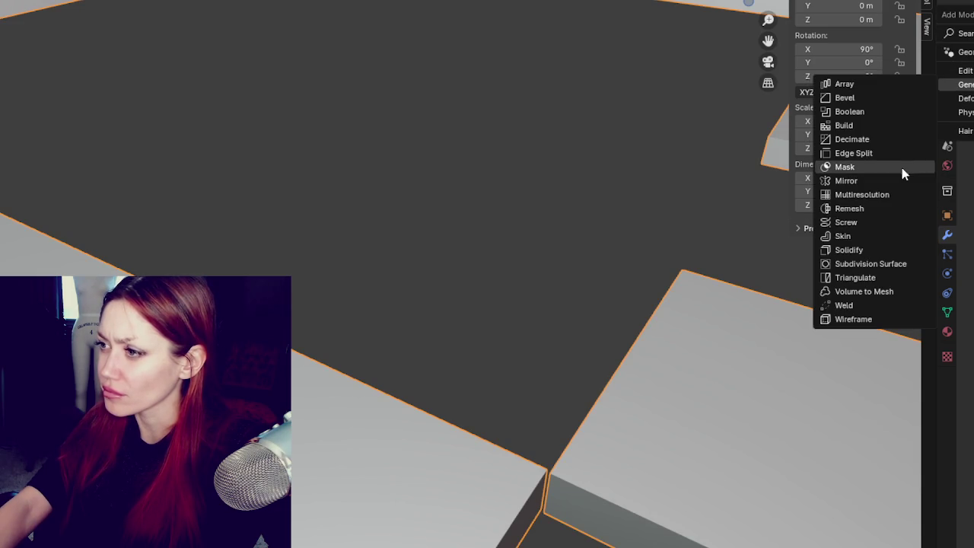
pyautogui.moveTo(965, 84)
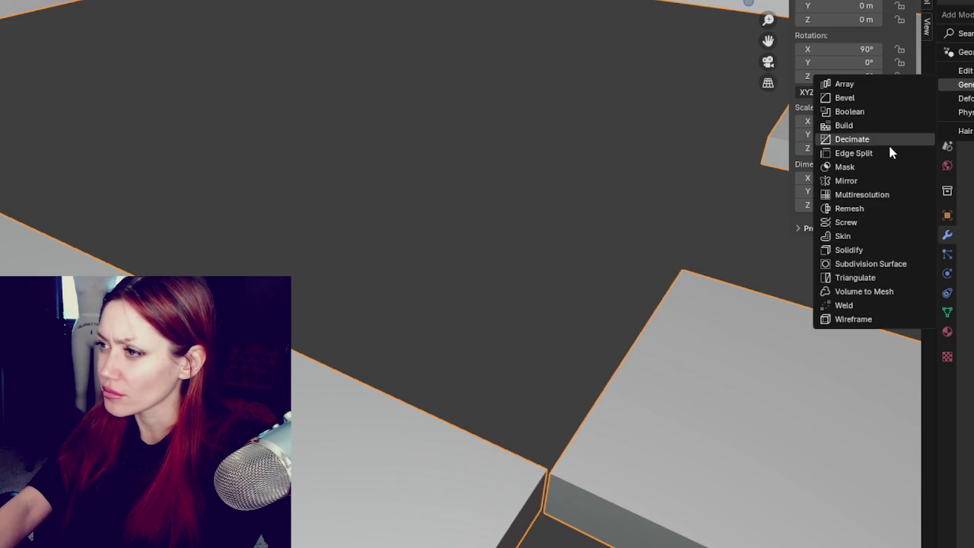
pyautogui.click(879, 208)
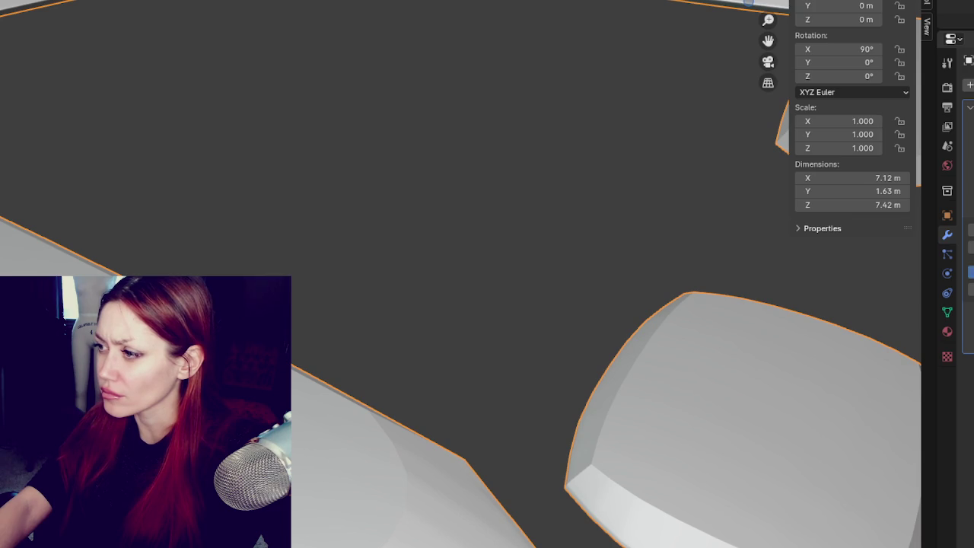
pyautogui.hotkey('ctrl', 'z')
pyautogui.click(969, 84)
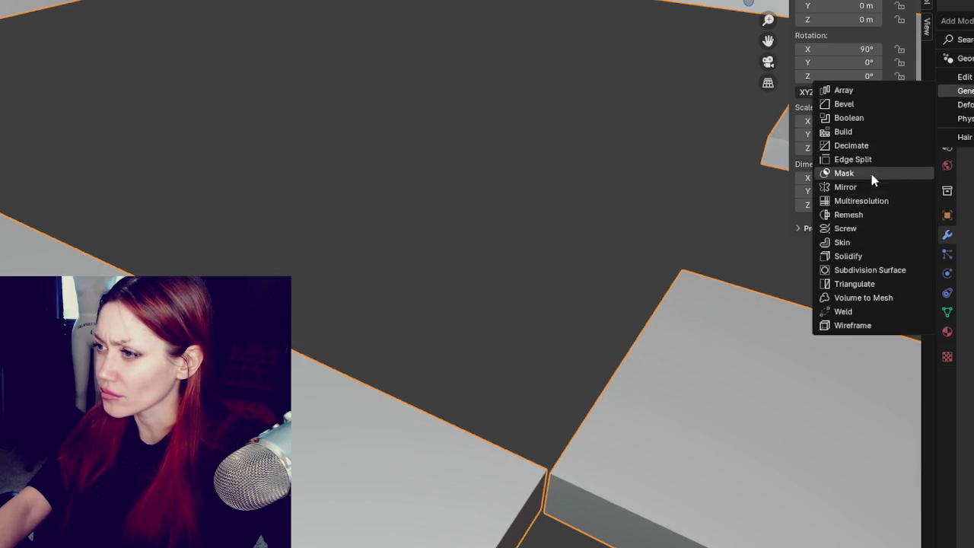
# Add a smooth-shaded Remesh modifier, check the topology in wireframe, then return to solid shading
pyautogui.click(848, 214)
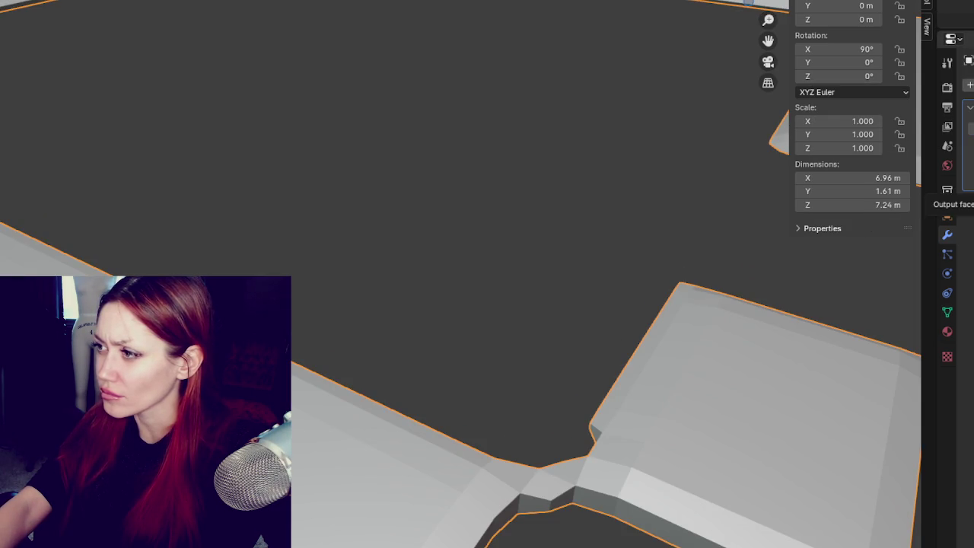
pyautogui.click(943, 194)
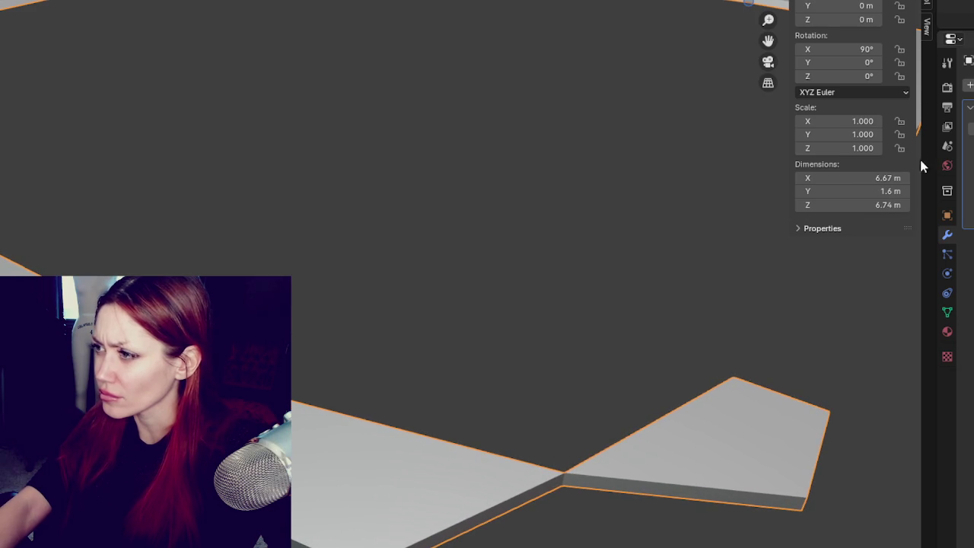
pyautogui.scroll(-5, 604, 203)
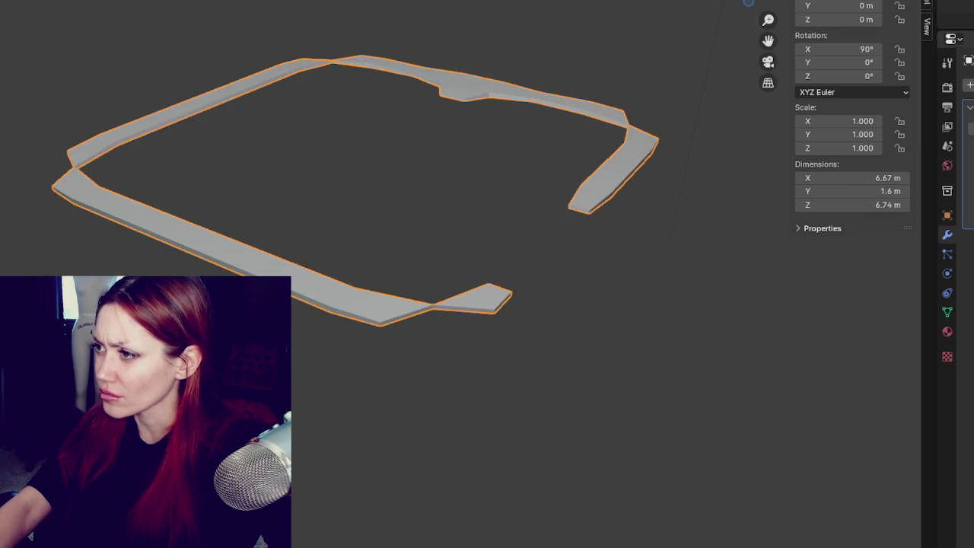
pyautogui.scroll(2, 645, 190)
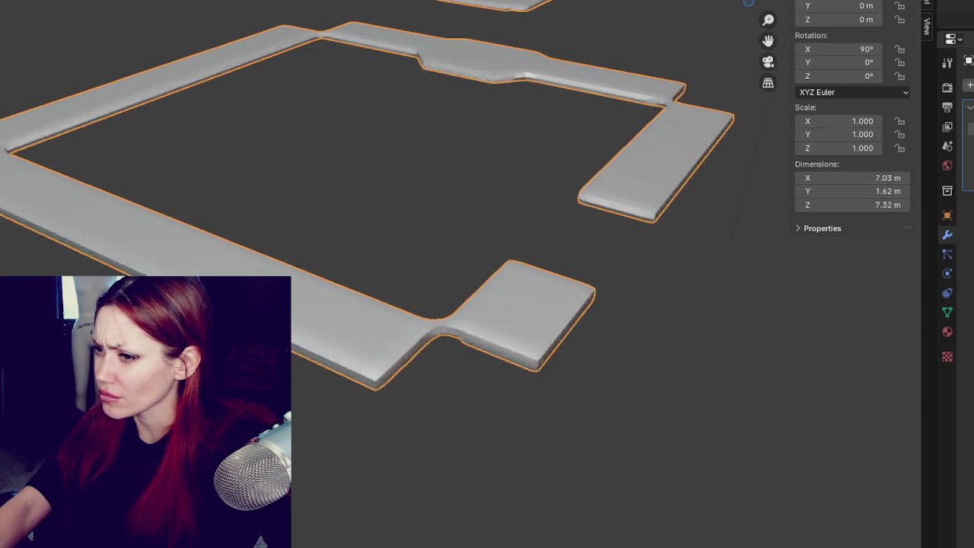
pyautogui.press('z')
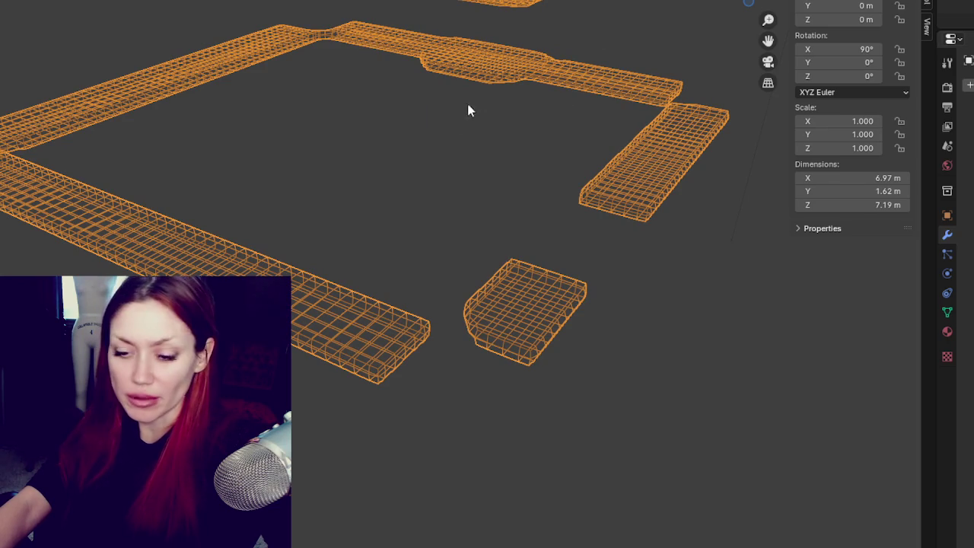
pyautogui.hotkey('shift', 'z')
pyautogui.moveTo(368, 294); pyautogui.dragTo(351, 184, button='middle')
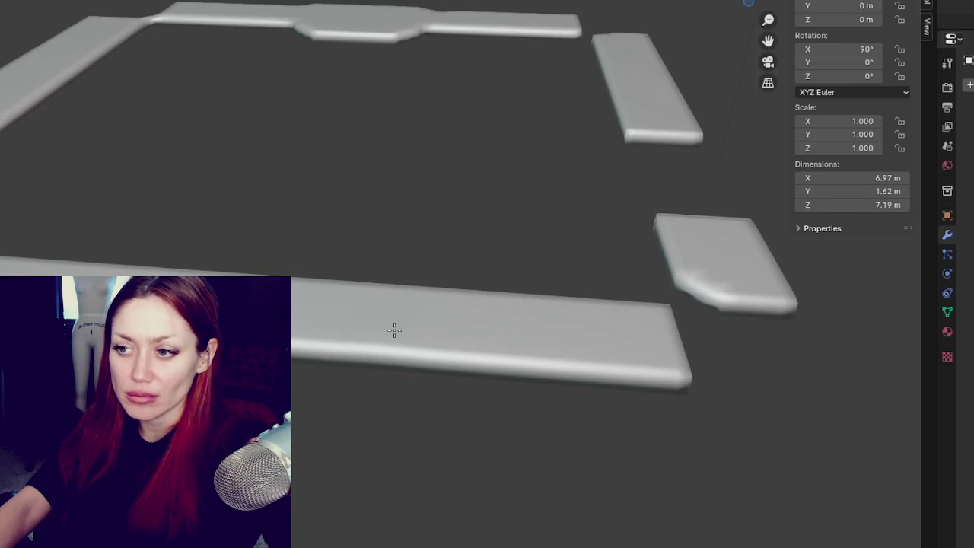
pyautogui.click(395, 329)
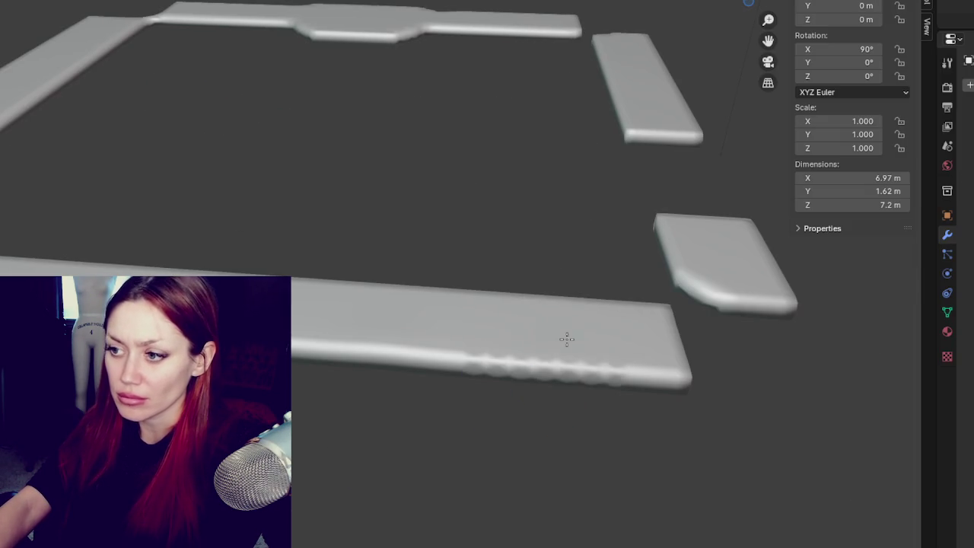
# Sculpt bumps along the slab's lower edge and smooth the right slab's bumpy edge
pyautogui.scroll(2, 531, 353)
pyautogui.moveTo(566, 439); pyautogui.dragTo(727, 376)
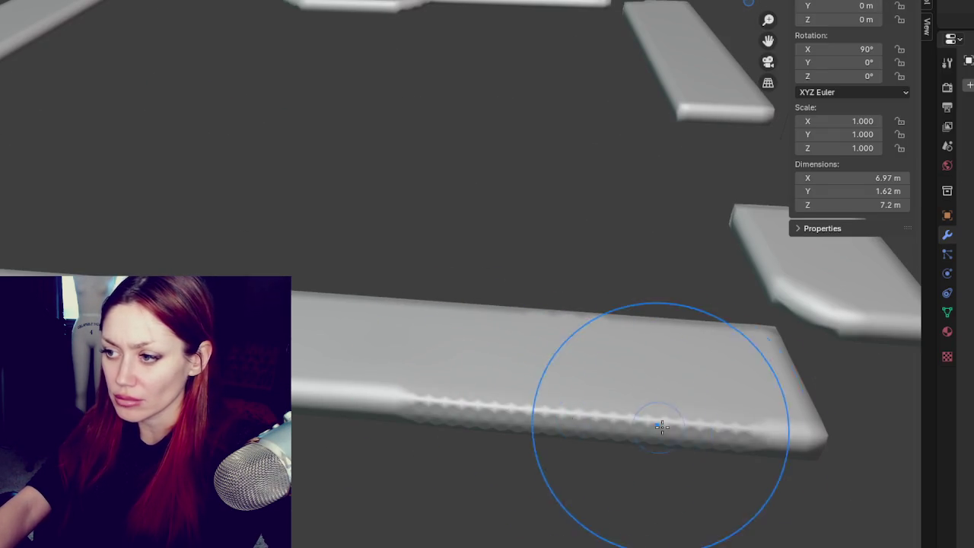
pyautogui.moveTo(720, 406); pyautogui.dragTo(691, 395, button='middle')
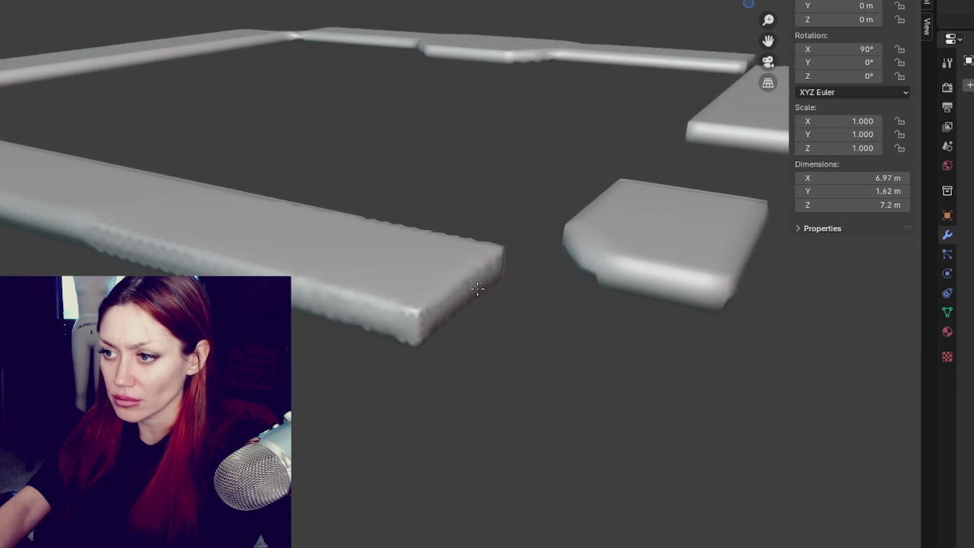
pyautogui.keyDown('shift'); pyautogui.moveTo(510, 212); pyautogui.dragTo(675, 294); pyautogui.keyUp('shift')
pyautogui.moveTo(674, 294); pyautogui.dragTo(635, 286, button='middle')
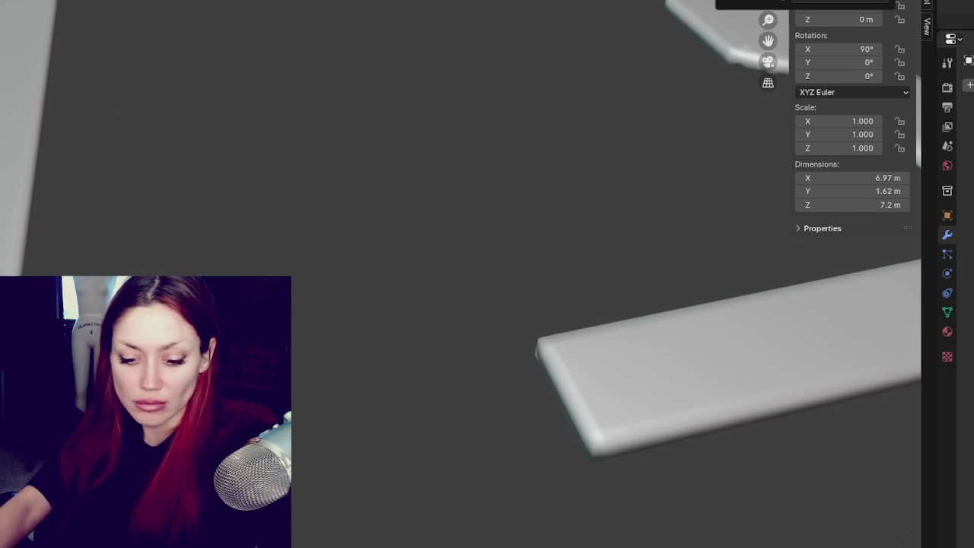
pyautogui.moveTo(368, 257)
pyautogui.mouseDown(button='middle')
pyautogui.moveTo(289, 241)
pyautogui.moveTo(442, 376)
pyautogui.mouseUp(button='middle')
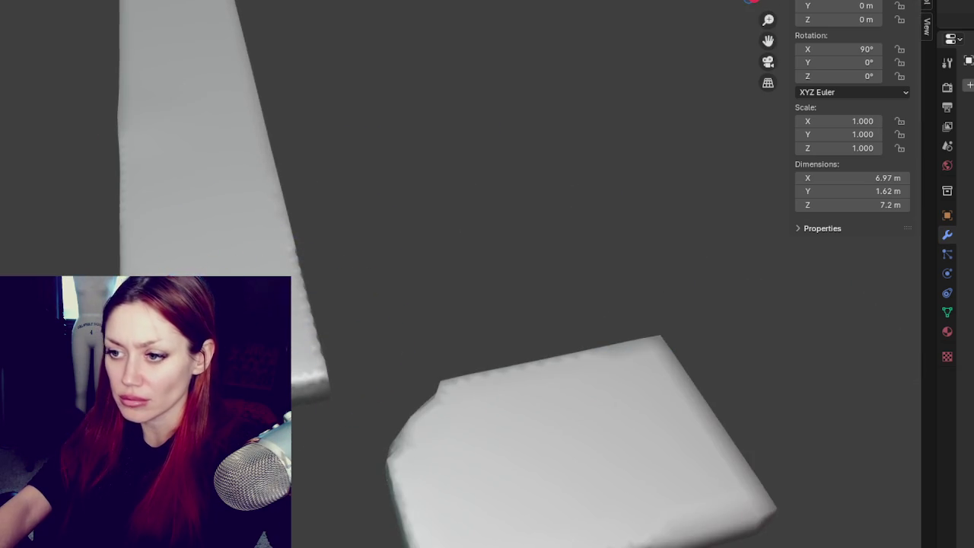
# Raise bumps and a bulge along the slab's top edge near its left end
pyautogui.scroll(3, 351, 319)
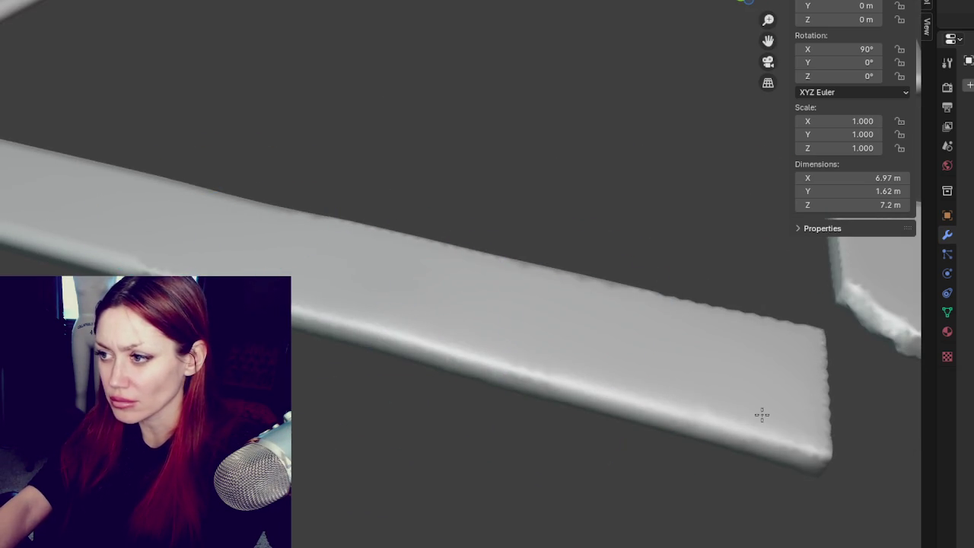
pyautogui.keyDown('shift'); pyautogui.moveTo(135, 251); pyautogui.dragTo(369, 365, button='middle'); pyautogui.keyUp('shift')
pyautogui.moveTo(205, 282)
pyautogui.mouseDown(button='middle')
pyautogui.moveTo(308, 337)
pyautogui.moveTo(391, 248)
pyautogui.mouseUp(button='middle')
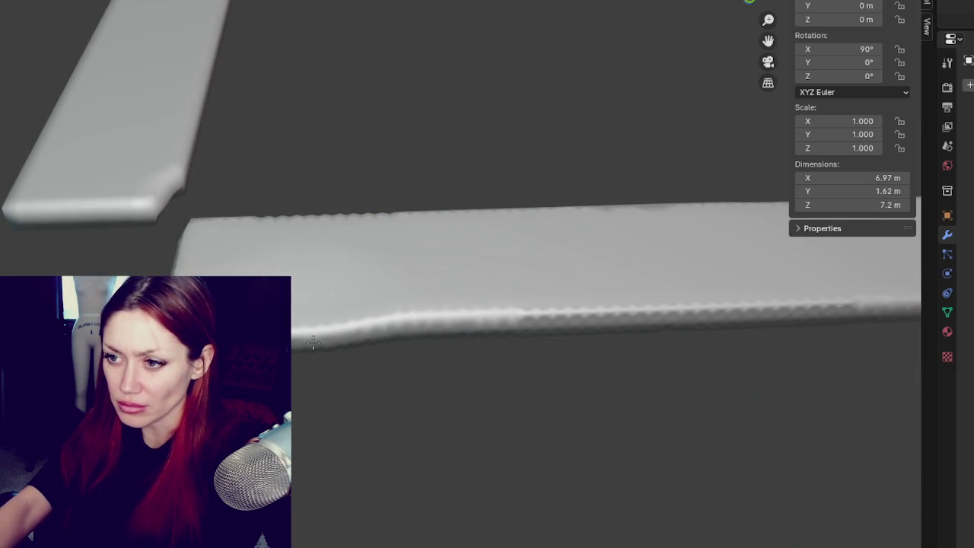
pyautogui.moveTo(282, 219); pyautogui.dragTo(298, 175)
pyautogui.moveTo(555, 349); pyautogui.dragTo(565, 348)
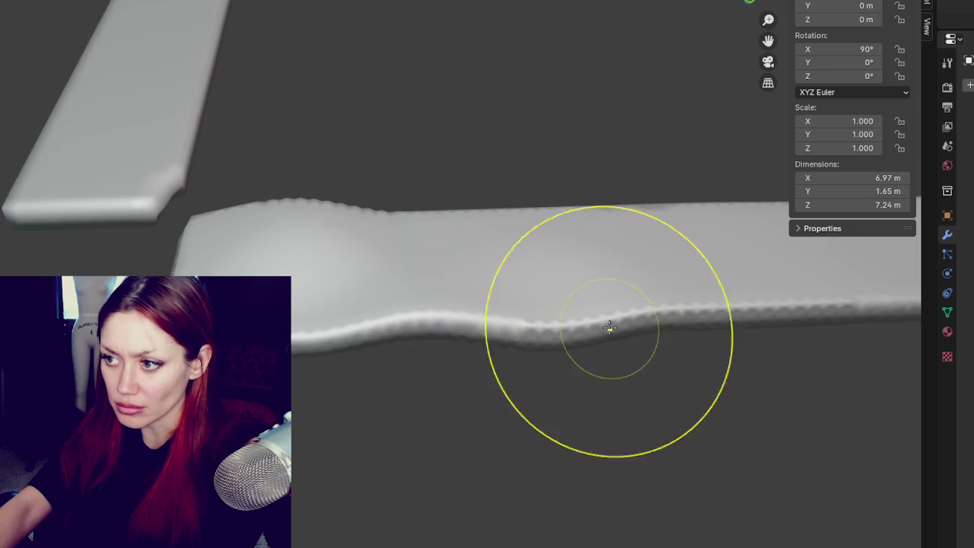
pyautogui.moveTo(555, 167)
pyautogui.mouseDown(button='middle')
pyautogui.moveTo(588, 265)
pyautogui.moveTo(437, 263)
pyautogui.mouseUp(button='middle')
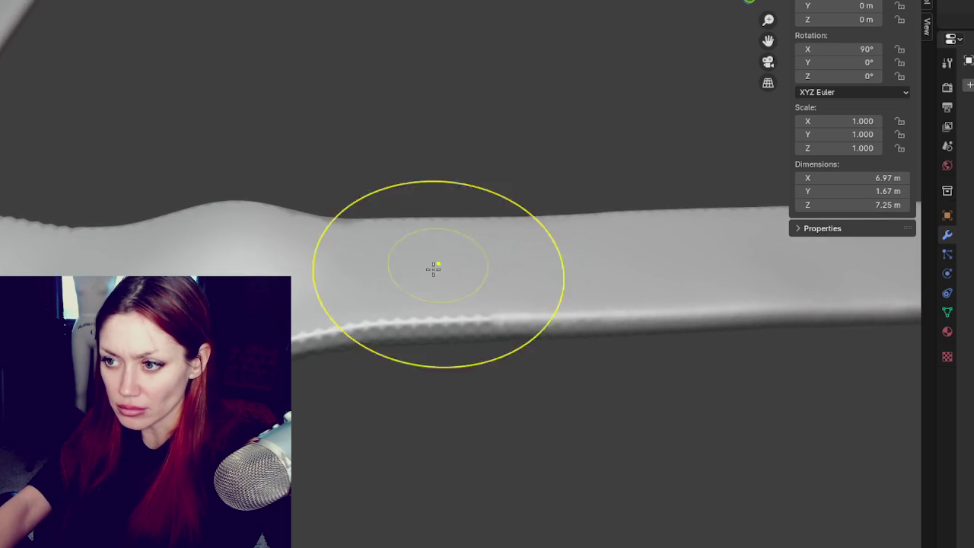
pyautogui.moveTo(638, 240); pyautogui.dragTo(494, 328, button='middle')
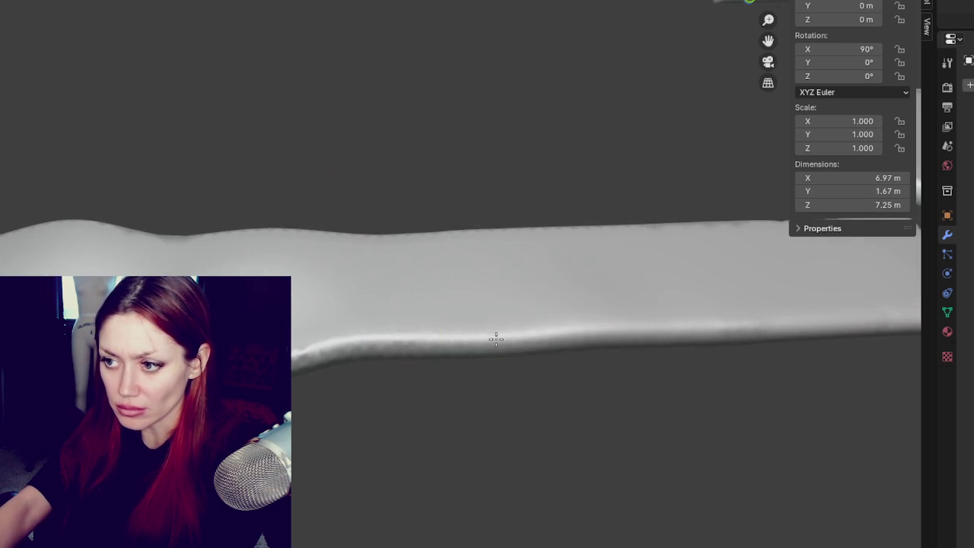
pyautogui.moveTo(494, 328); pyautogui.dragTo(482, 228)
# Smooth the slab's wavy top and sculpt bumps into its right and top-right edges
pyautogui.moveTo(592, 217)
pyautogui.mouseDown(button='middle')
pyautogui.moveTo(635, 376)
pyautogui.moveTo(669, 289)
pyautogui.moveTo(555, 290)
pyautogui.mouseUp(button='middle')
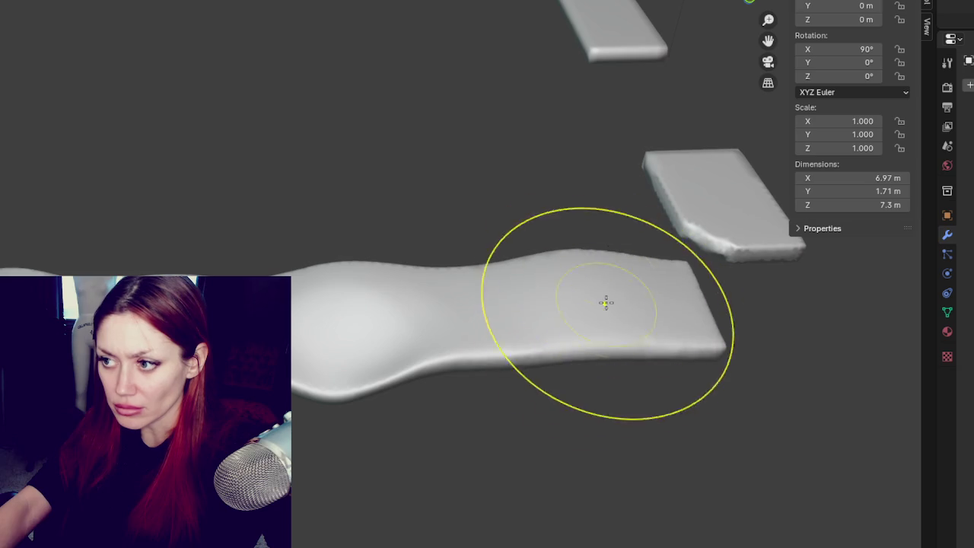
pyautogui.moveTo(659, 366)
pyautogui.mouseDown(button='middle')
pyautogui.moveTo(537, 295)
pyautogui.moveTo(581, 267)
pyautogui.mouseUp(button='middle')
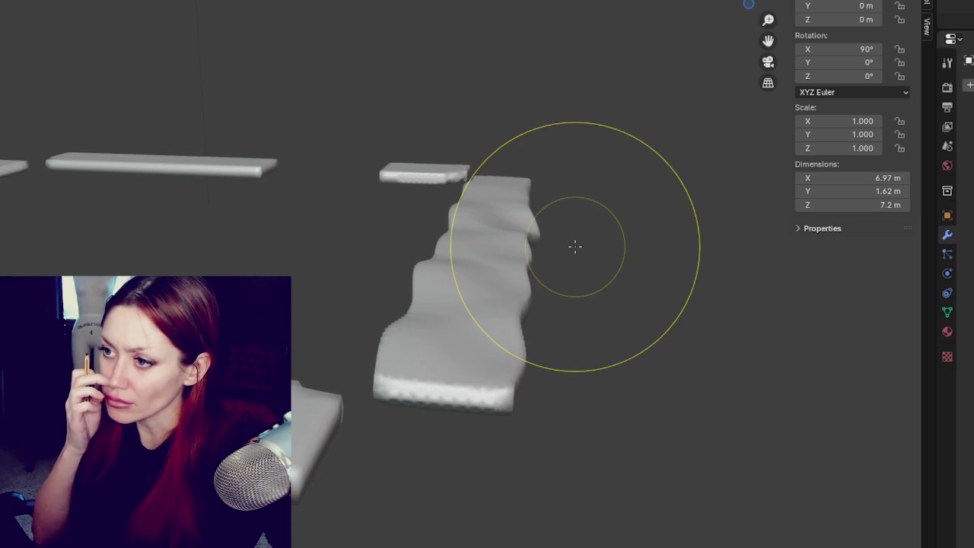
pyautogui.keyDown('shift'); pyautogui.moveTo(575, 246); pyautogui.dragTo(575, 245); pyautogui.keyUp('shift')
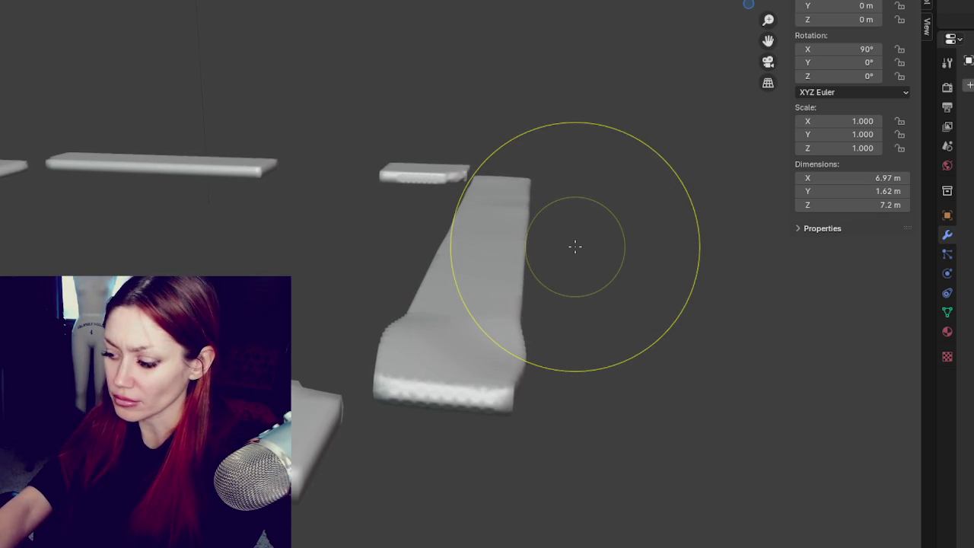
pyautogui.moveTo(528, 285)
pyautogui.mouseDown(button='middle')
pyautogui.moveTo(575, 243)
pyautogui.moveTo(576, 266)
pyautogui.mouseUp(button='middle')
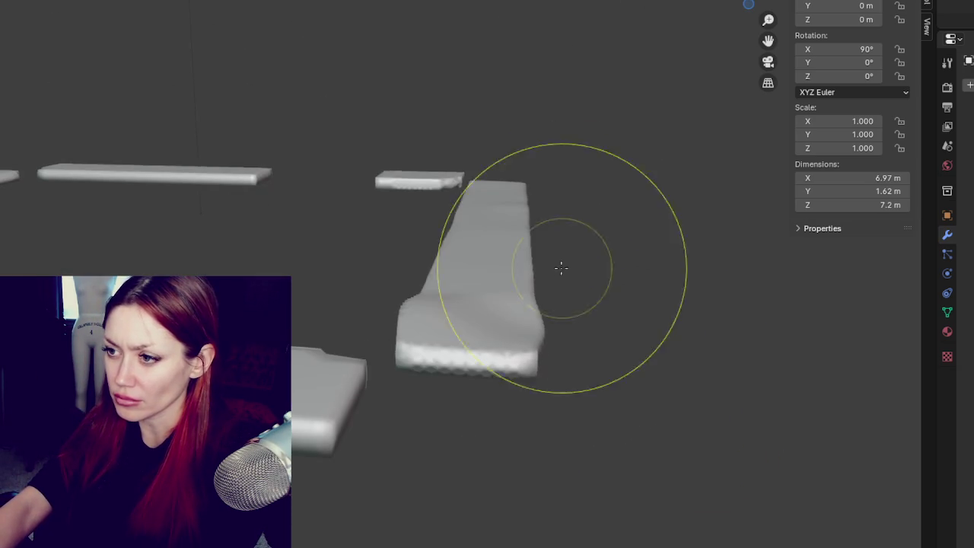
pyautogui.moveTo(530, 223); pyautogui.dragTo(589, 222)
pyautogui.moveTo(526, 174)
pyautogui.mouseDown()
pyautogui.moveTo(547, 191)
pyautogui.moveTo(474, 191)
pyautogui.moveTo(435, 216)
pyautogui.mouseUp()
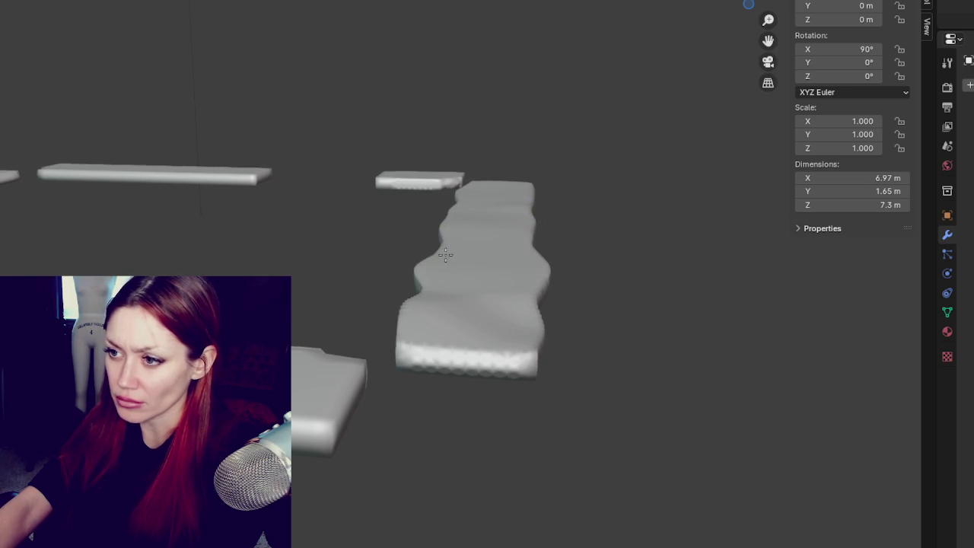
# Bulge out the lower slab's left end, undoing the final extra stroke
pyautogui.moveTo(566, 257)
pyautogui.mouseDown(button='middle')
pyautogui.moveTo(418, 246)
pyautogui.moveTo(375, 268)
pyautogui.mouseUp(button='middle')
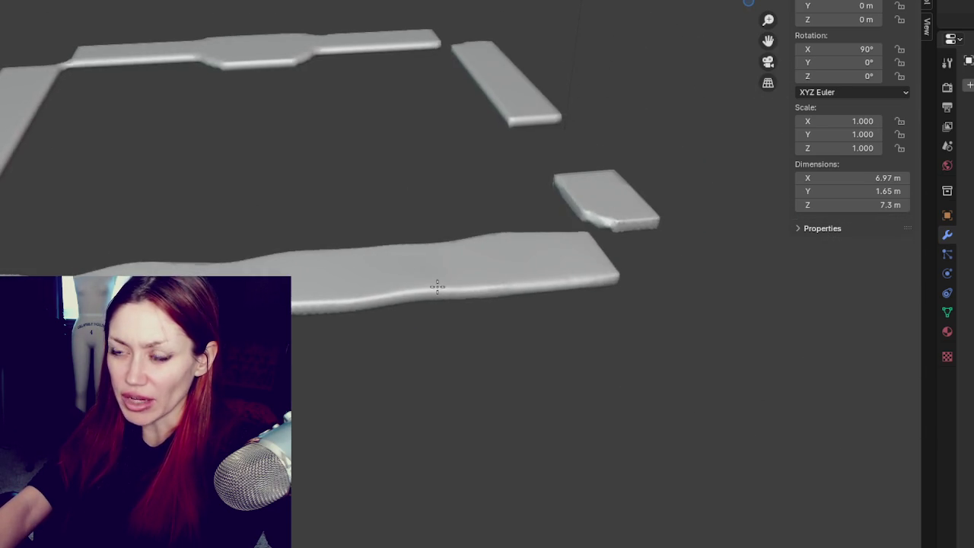
pyautogui.moveTo(375, 268); pyautogui.dragTo(391, 256, button='middle')
pyautogui.moveTo(192, 262)
pyautogui.mouseDown(button='middle')
pyautogui.moveTo(512, 275)
pyautogui.moveTo(322, 322)
pyautogui.moveTo(434, 407)
pyautogui.mouseUp(button='middle')
pyautogui.moveTo(435, 406); pyautogui.dragTo(358, 463)
pyautogui.moveTo(359, 463)
pyautogui.mouseDown(button='middle')
pyautogui.moveTo(578, 387)
pyautogui.moveTo(525, 370)
pyautogui.mouseUp(button='middle')
pyautogui.hotkey('ctrl', 'z')
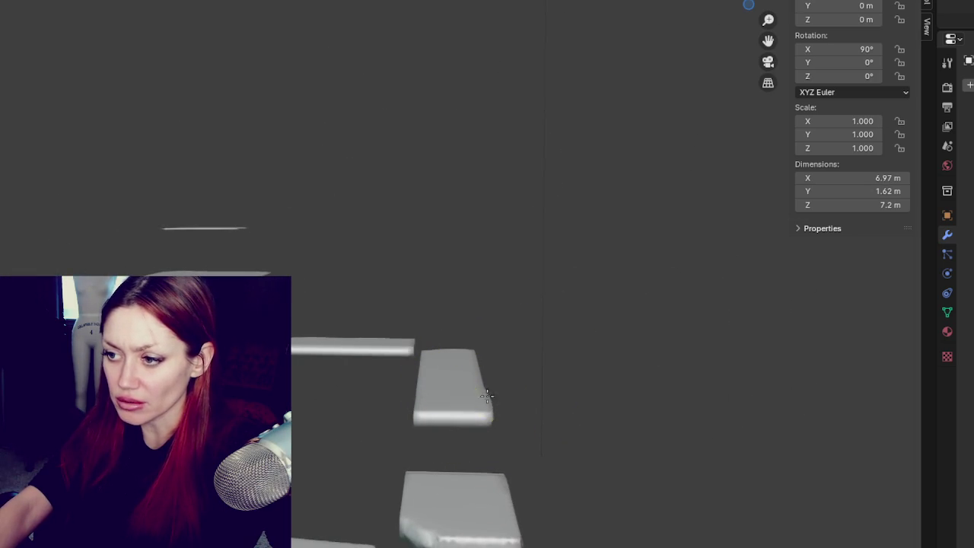
# Sculpt bumps into the upper slab's corner, push out the lower slab's left edge, and resize the brush
pyautogui.moveTo(472, 374)
pyautogui.mouseDown()
pyautogui.moveTo(489, 353)
pyautogui.moveTo(424, 402)
pyautogui.moveTo(428, 394)
pyautogui.mouseUp()
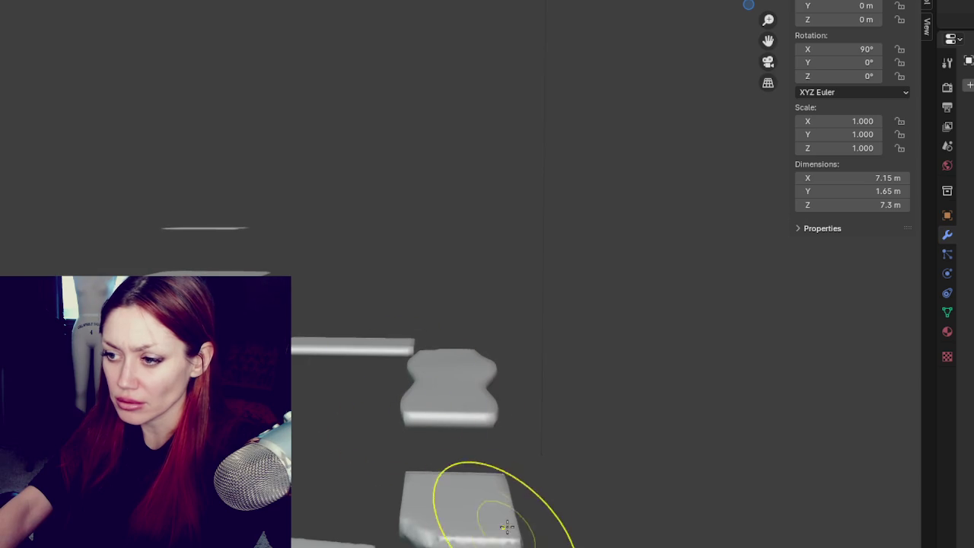
pyautogui.moveTo(391, 311)
pyautogui.mouseDown(button='middle')
pyautogui.moveTo(500, 347)
pyautogui.moveTo(483, 337)
pyautogui.mouseUp(button='middle')
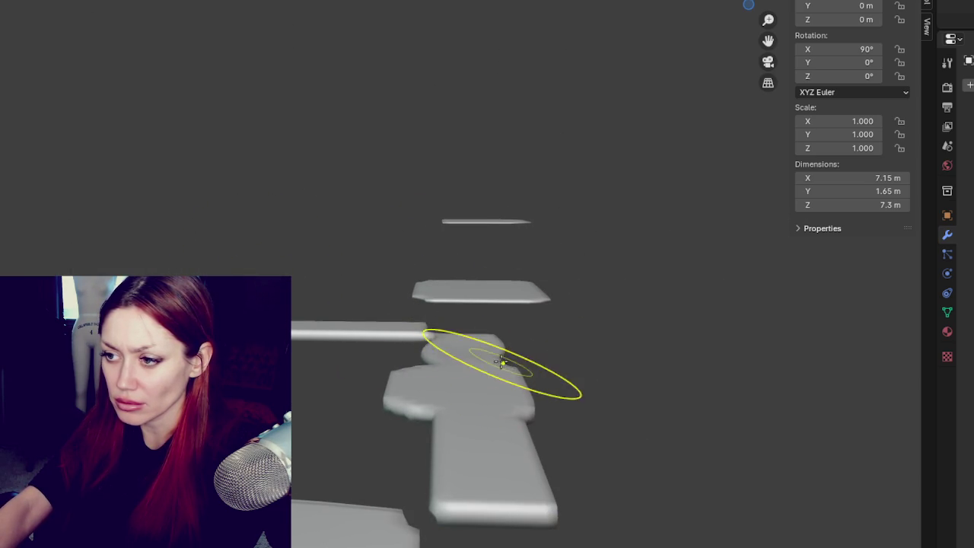
pyautogui.moveTo(483, 474)
pyautogui.mouseDown()
pyautogui.moveTo(500, 432)
pyautogui.moveTo(474, 467)
pyautogui.mouseUp()
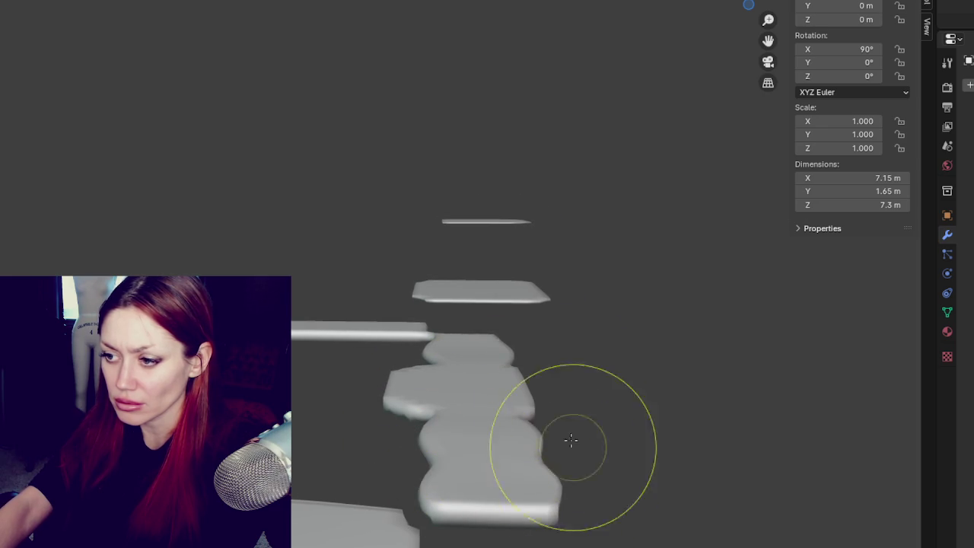
pyautogui.moveTo(500, 290); pyautogui.dragTo(503, 289)
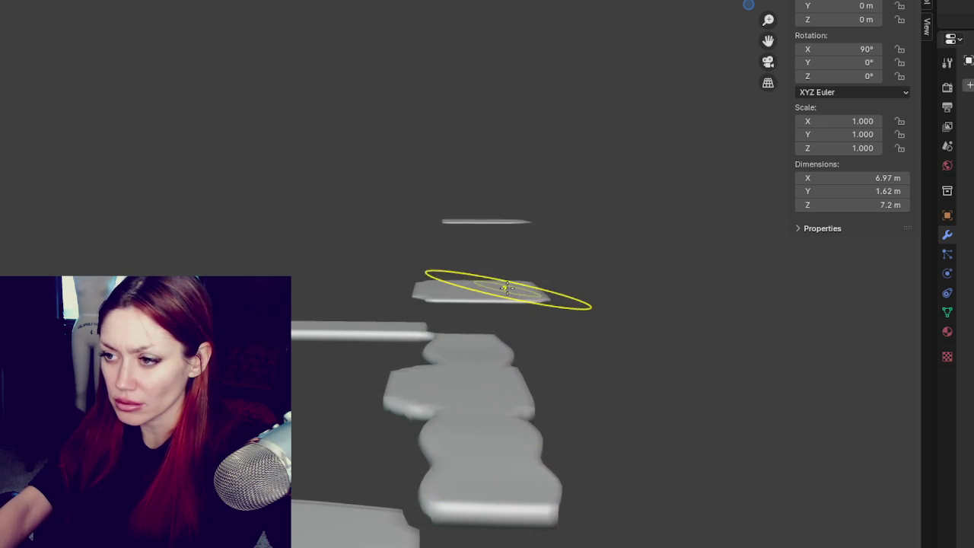
pyautogui.scroll(2, 517, 283)
pyautogui.moveTo(517, 283)
pyautogui.mouseDown(button='middle')
pyautogui.moveTo(442, 374)
pyautogui.moveTo(530, 383)
pyautogui.moveTo(389, 328)
pyautogui.moveTo(664, 107)
pyautogui.moveTo(507, 282)
pyautogui.mouseUp(button='middle')
pyautogui.scroll(3, 411, 191)
pyautogui.scroll(1, 417, 223)
pyautogui.click(417, 223)
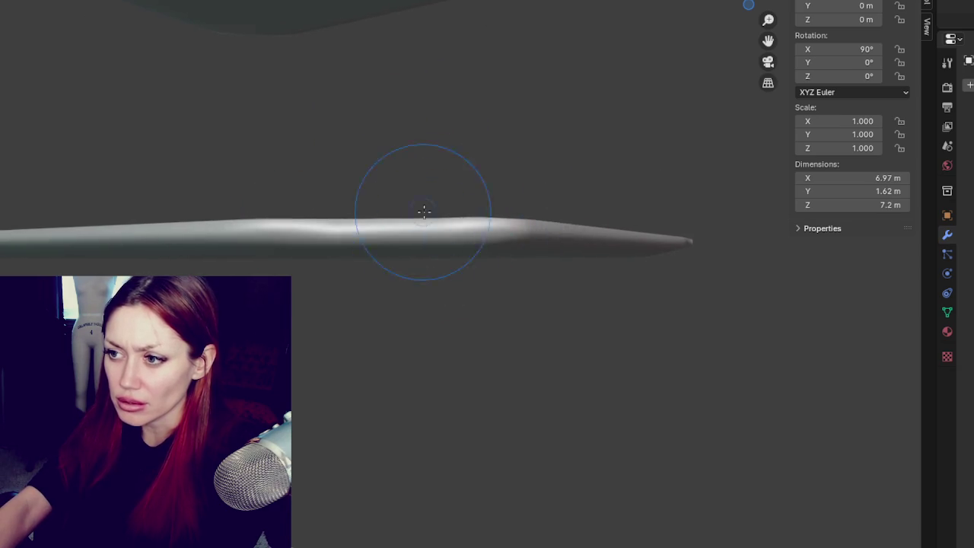
# Smooth and sculpt along the slab's top edge, undoing strokes that don't work
pyautogui.moveTo(419, 218); pyautogui.dragTo(267, 180, button='middle')
pyautogui.moveTo(267, 179); pyautogui.dragTo(266, 195)
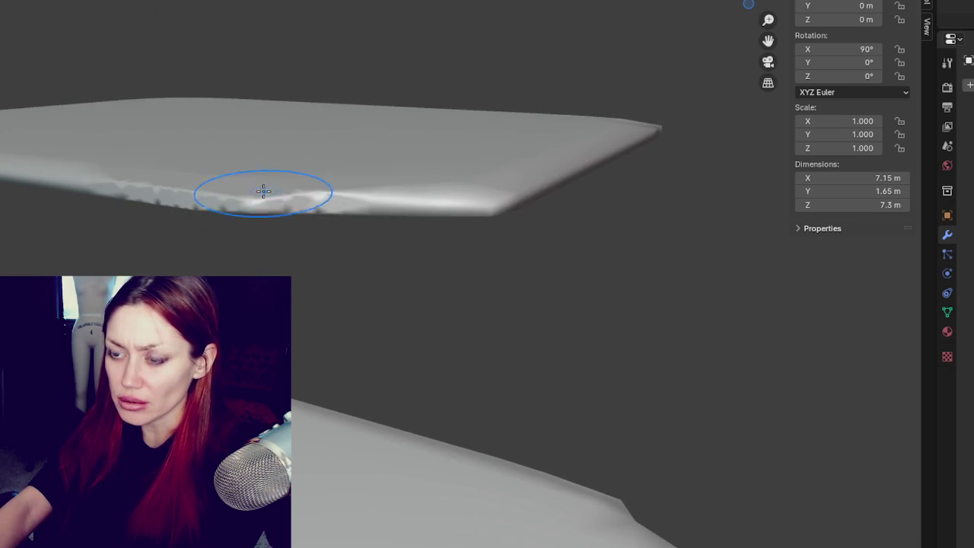
pyautogui.moveTo(279, 195)
pyautogui.mouseDown(button='middle')
pyautogui.moveTo(287, 174)
pyautogui.moveTo(782, 151)
pyautogui.mouseUp(button='middle')
pyautogui.moveTo(407, 207)
pyautogui.mouseDown()
pyautogui.moveTo(467, 197)
pyautogui.moveTo(477, 206)
pyautogui.mouseUp()
pyautogui.moveTo(540, 110)
pyautogui.mouseDown(button='middle')
pyautogui.moveTo(518, 266)
pyautogui.moveTo(398, 353)
pyautogui.mouseUp(button='middle')
pyautogui.hotkey('ctrl', 'z')
pyautogui.moveTo(482, 315)
pyautogui.mouseDown()
pyautogui.moveTo(424, 376)
pyautogui.moveTo(528, 342)
pyautogui.moveTo(292, 356)
pyautogui.moveTo(543, 365)
pyautogui.moveTo(332, 322)
pyautogui.moveTo(715, 335)
pyautogui.moveTo(749, 374)
pyautogui.moveTo(750, 413)
pyautogui.moveTo(751, 379)
pyautogui.mouseUp()
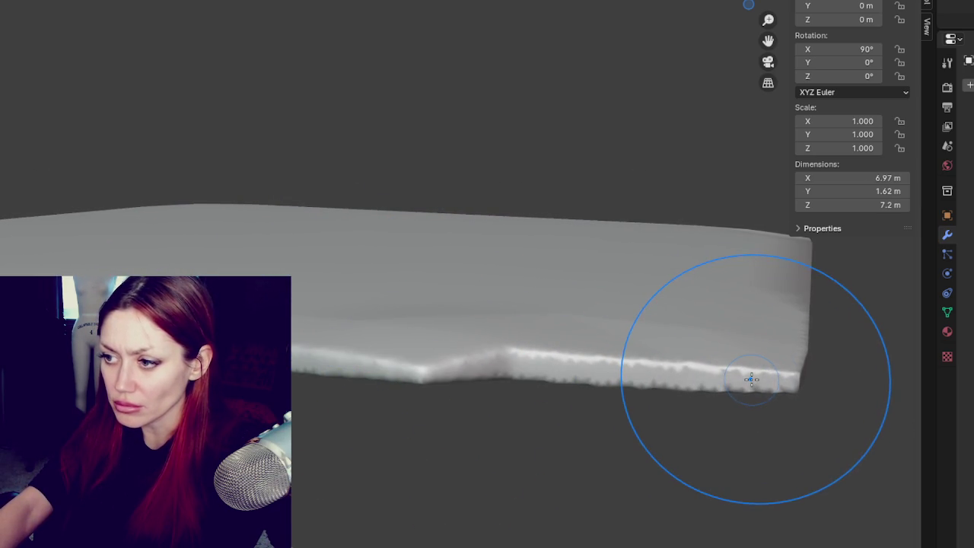
pyautogui.hotkey('ctrl', 'z')
pyautogui.hotkey('ctrl', 'z')
# Reshape the lower slab's front edge into a soft, uneven lip, retrying after an undo
pyautogui.moveTo(413, 337)
pyautogui.mouseDown(button='middle')
pyautogui.moveTo(652, 333)
pyautogui.moveTo(533, 330)
pyautogui.moveTo(647, 315)
pyautogui.mouseUp(button='middle')
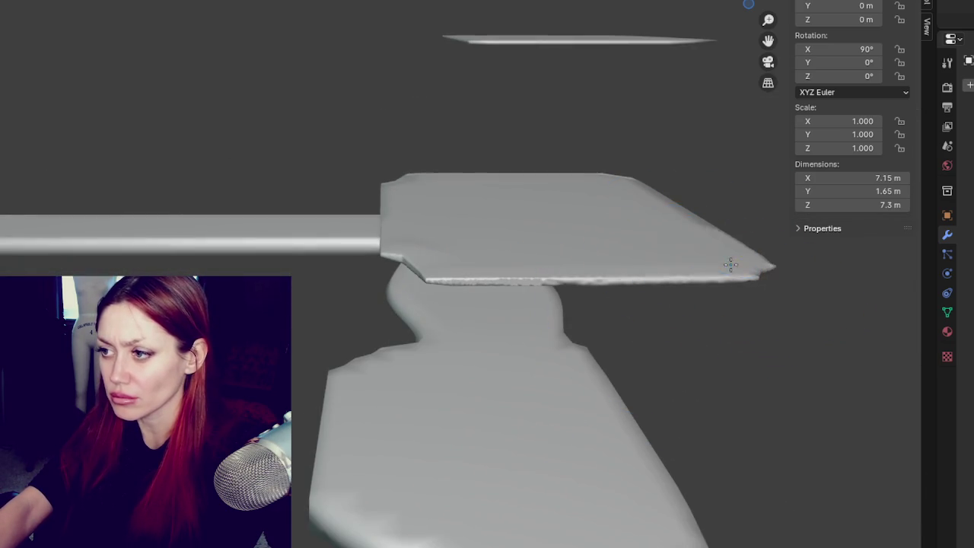
pyautogui.moveTo(735, 272)
pyautogui.mouseDown(button='middle')
pyautogui.moveTo(435, 332)
pyautogui.moveTo(297, 327)
pyautogui.moveTo(454, 292)
pyautogui.moveTo(474, 170)
pyautogui.mouseUp(button='middle')
pyautogui.moveTo(474, 170); pyautogui.dragTo(465, 207)
pyautogui.moveTo(465, 206)
pyautogui.mouseDown(button='middle')
pyautogui.moveTo(426, 368)
pyautogui.moveTo(130, 251)
pyautogui.moveTo(11, 157)
pyautogui.mouseUp(button='middle')
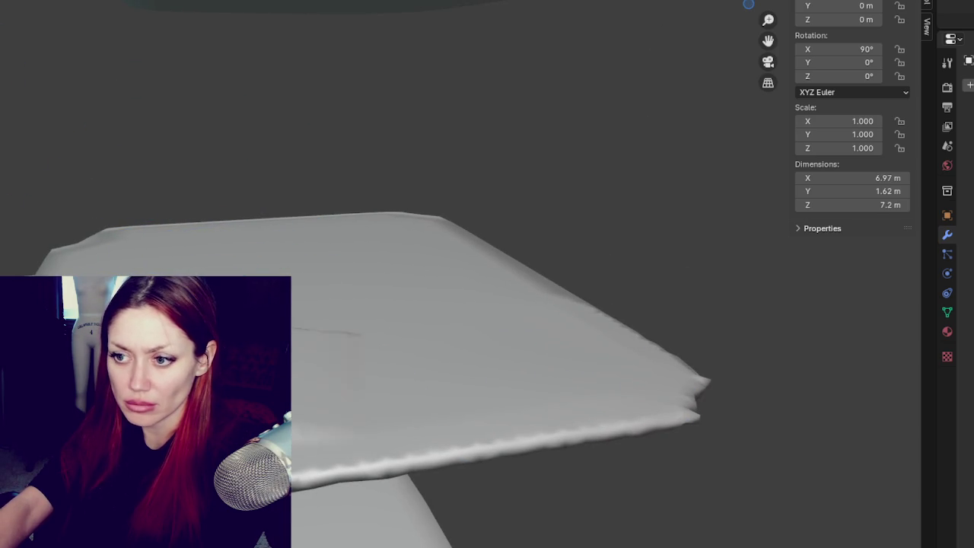
pyautogui.moveTo(461, 334)
pyautogui.mouseDown(button='middle')
pyautogui.moveTo(457, 182)
pyautogui.moveTo(434, 322)
pyautogui.mouseUp(button='middle')
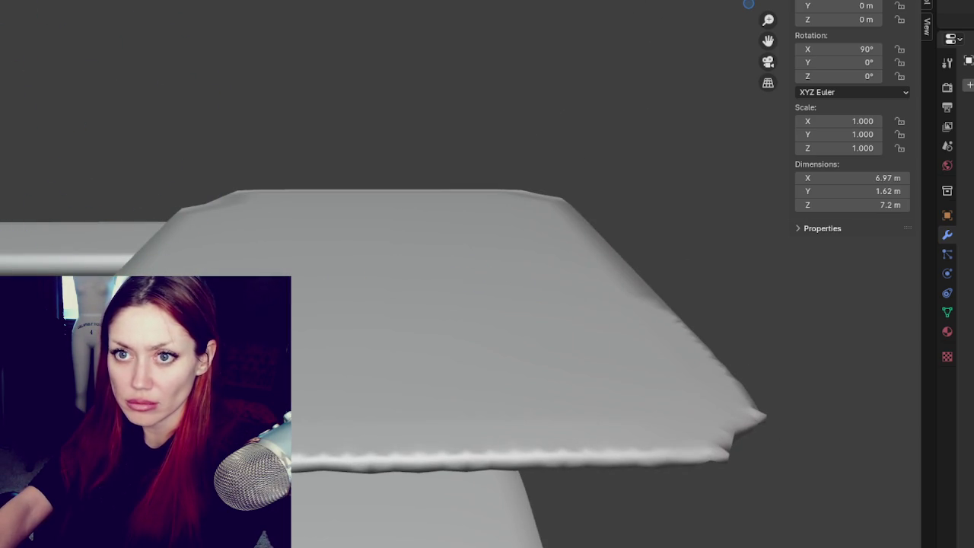
pyautogui.moveTo(655, 413); pyautogui.dragTo(617, 429)
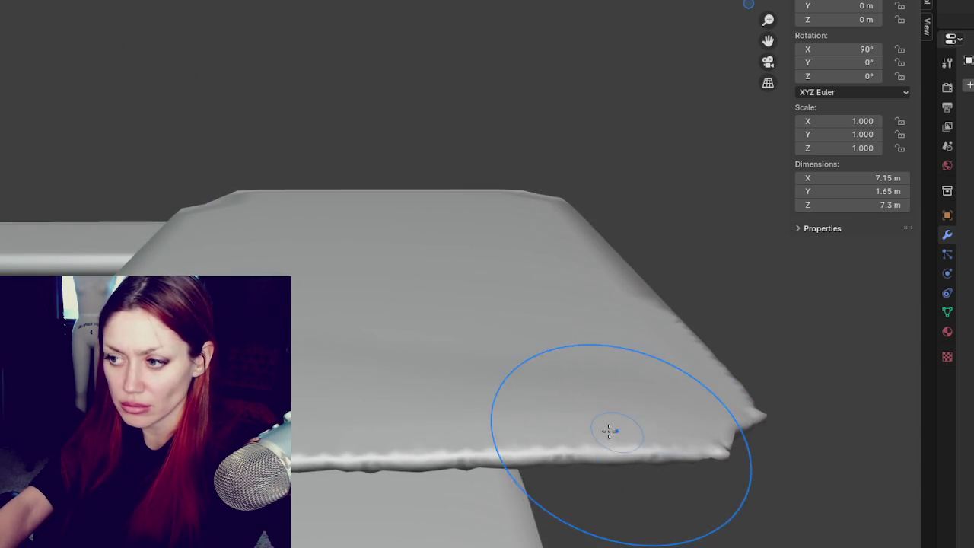
pyautogui.hotkey('ctrl', 'z')
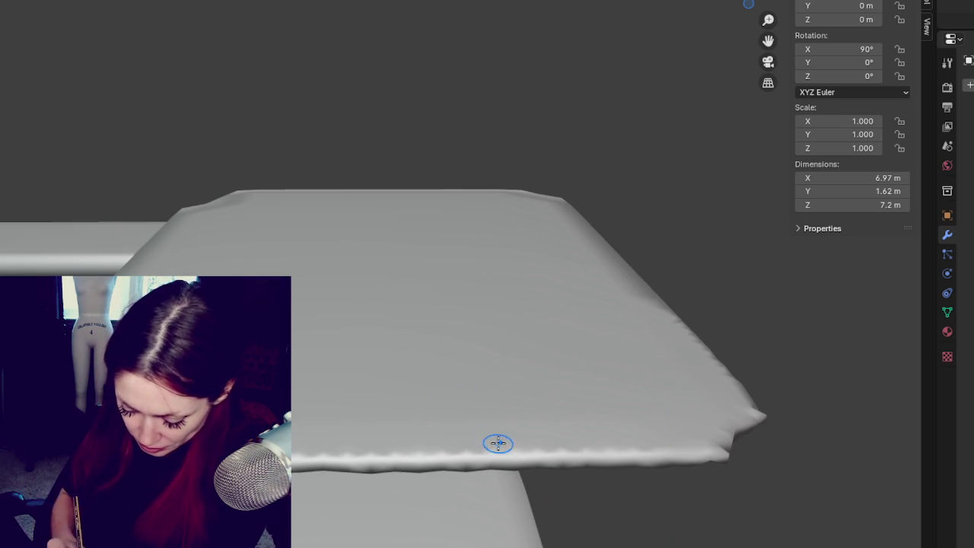
pyautogui.moveTo(596, 445); pyautogui.dragTo(547, 437)
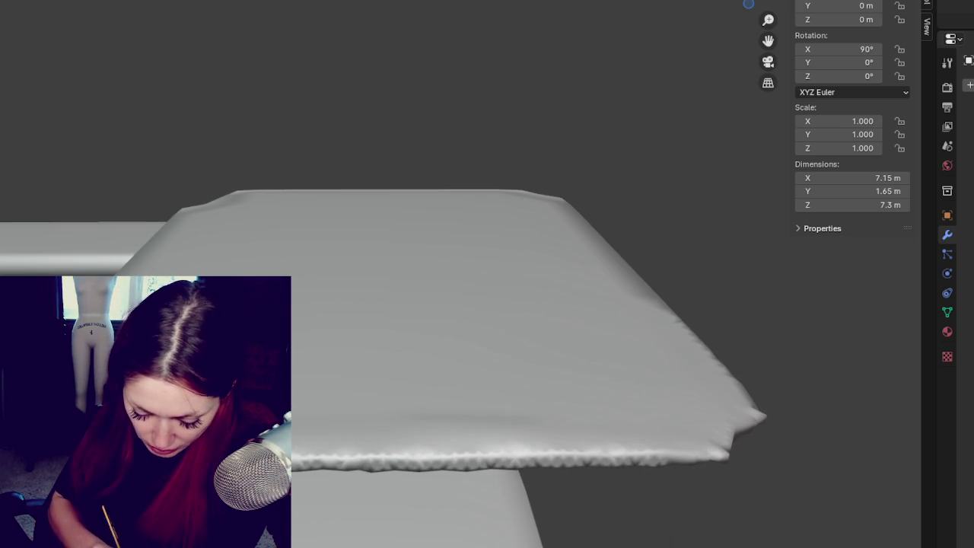
pyautogui.moveTo(680, 450)
pyautogui.mouseDown(button='middle')
pyautogui.moveTo(735, 404)
pyautogui.moveTo(736, 412)
pyautogui.mouseUp(button='middle')
pyautogui.moveTo(736, 412)
pyautogui.mouseDown()
pyautogui.moveTo(281, 451)
pyautogui.moveTo(771, 413)
pyautogui.moveTo(566, 424)
pyautogui.moveTo(761, 415)
pyautogui.moveTo(625, 437)
pyautogui.mouseUp()
pyautogui.moveTo(624, 437)
pyautogui.mouseDown(button='middle')
pyautogui.moveTo(735, 482)
pyautogui.moveTo(659, 475)
pyautogui.mouseUp(button='middle')
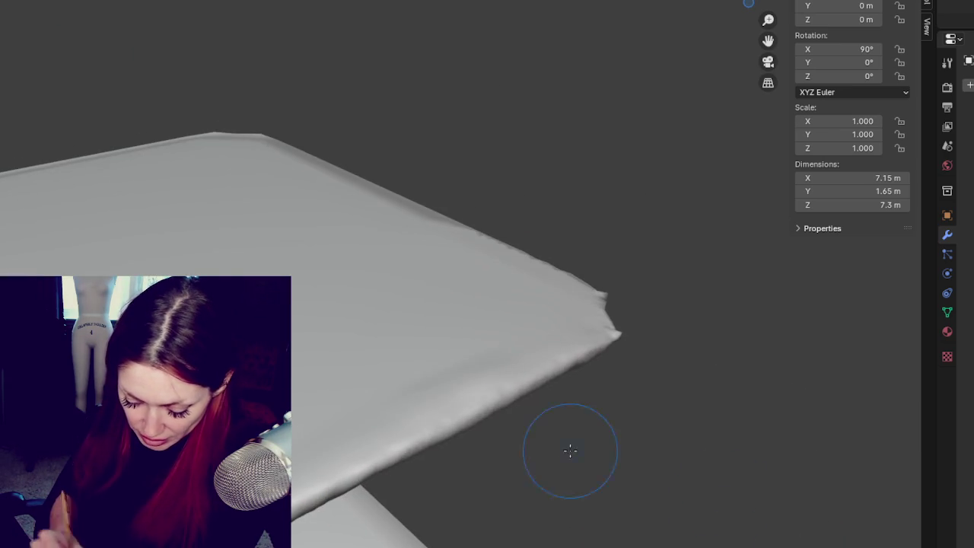
# Raise the slab's front edge leftward and build up its lower edge
pyautogui.moveTo(455, 415); pyautogui.dragTo(409, 434, button='middle')
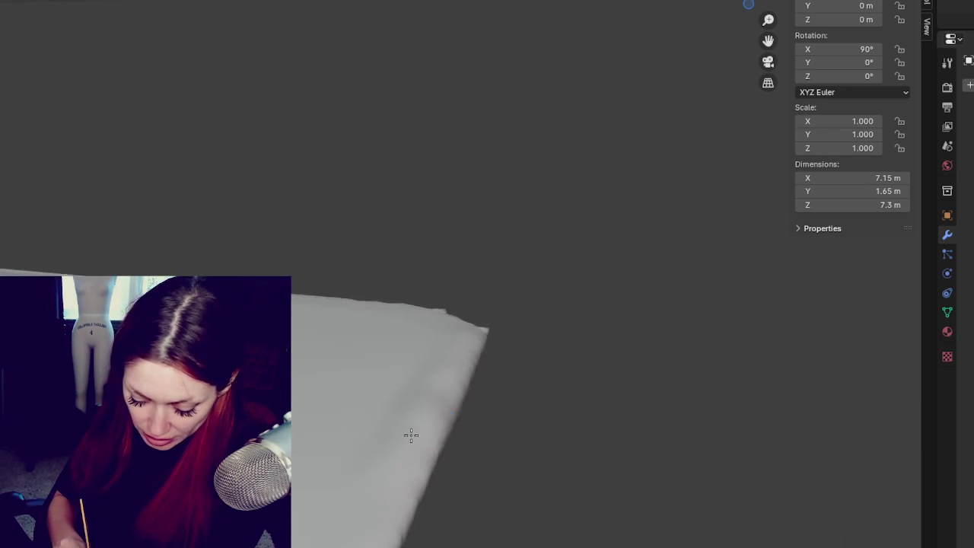
pyautogui.moveTo(337, 533); pyautogui.dragTo(502, 211, button='middle')
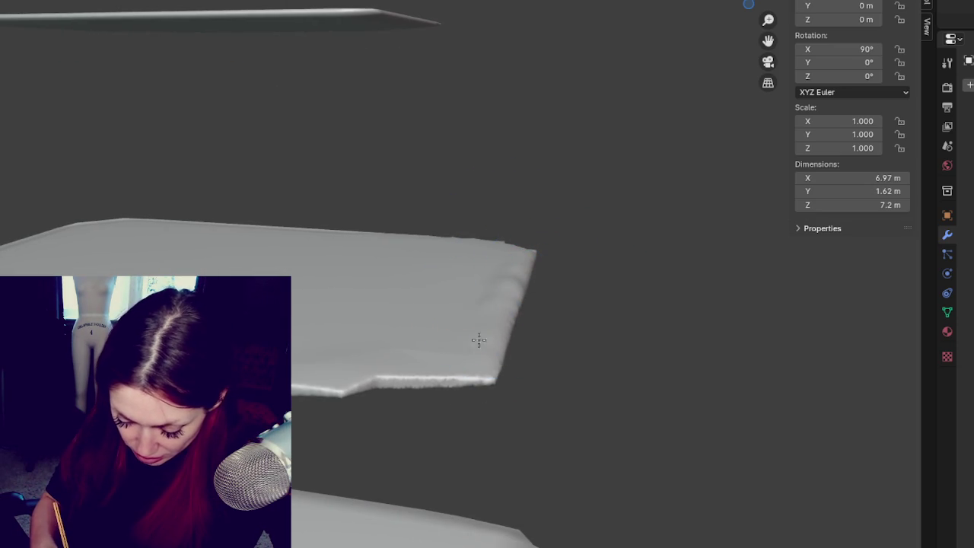
pyautogui.moveTo(419, 369); pyautogui.dragTo(456, 362)
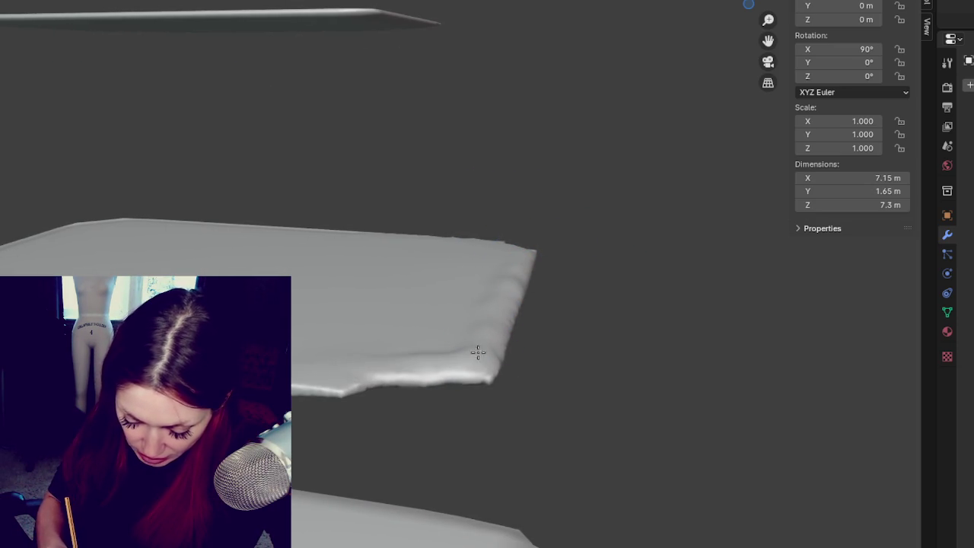
pyautogui.moveTo(388, 356); pyautogui.dragTo(352, 367)
pyautogui.moveTo(328, 382); pyautogui.dragTo(420, 397, button='middle')
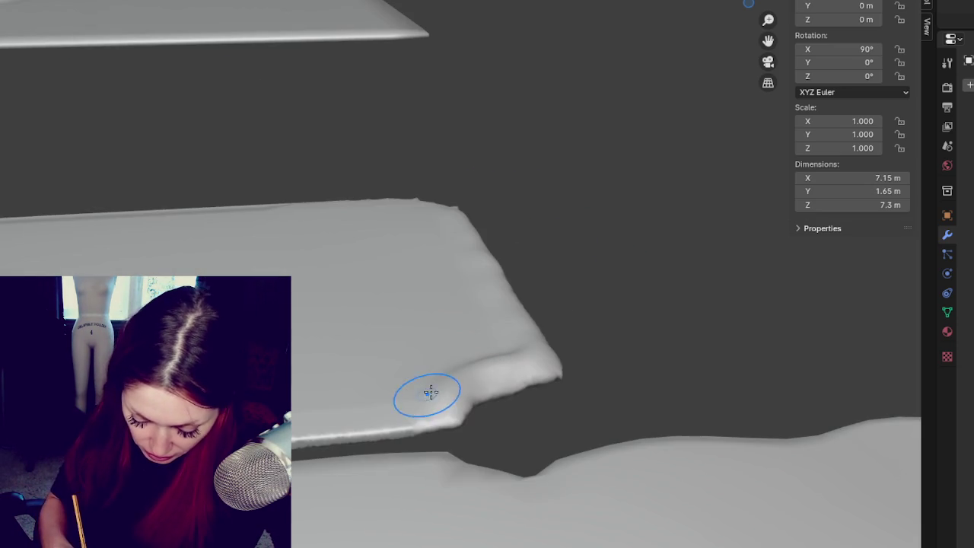
pyautogui.moveTo(436, 398); pyautogui.dragTo(298, 431)
# Build up a ridge along the slab's top edge and notch its upper-left edge
pyautogui.moveTo(449, 399)
pyautogui.mouseDown(button='middle')
pyautogui.moveTo(507, 378)
pyautogui.moveTo(409, 211)
pyautogui.mouseUp(button='middle')
pyautogui.moveTo(408, 211)
pyautogui.mouseDown()
pyautogui.moveTo(427, 186)
pyautogui.moveTo(471, 190)
pyautogui.moveTo(343, 167)
pyautogui.moveTo(229, 176)
pyautogui.moveTo(327, 173)
pyautogui.moveTo(298, 195)
pyautogui.moveTo(490, 223)
pyautogui.mouseUp()
pyautogui.moveTo(490, 223); pyautogui.dragTo(489, 220, button='middle')
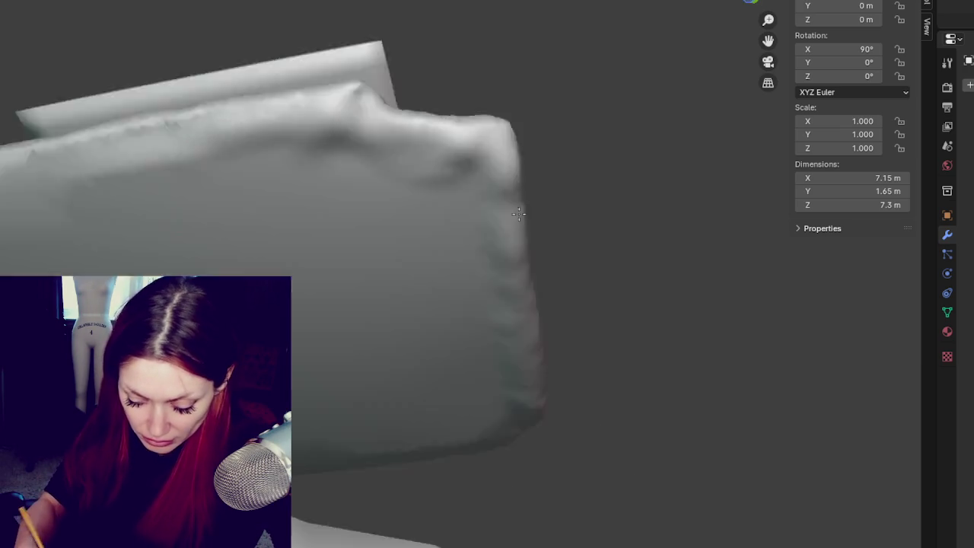
pyautogui.moveTo(548, 353)
pyautogui.mouseDown(button='middle')
pyautogui.moveTo(583, 261)
pyautogui.moveTo(592, 311)
pyautogui.moveTo(501, 265)
pyautogui.moveTo(376, 307)
pyautogui.moveTo(389, 298)
pyautogui.moveTo(363, 289)
pyautogui.moveTo(307, 224)
pyautogui.mouseUp(button='middle')
pyautogui.moveTo(241, 205)
pyautogui.mouseDown()
pyautogui.moveTo(413, 202)
pyautogui.moveTo(235, 232)
pyautogui.moveTo(380, 219)
pyautogui.mouseUp()
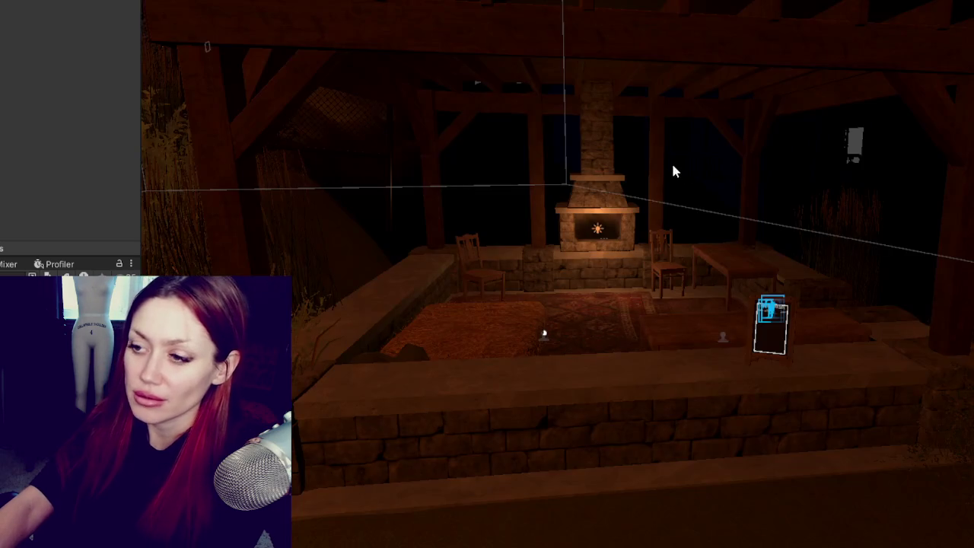
# Fly over the stone wall ledge and check the Walls object's Mesh Renderer material
pyautogui.moveTo(674, 170)
pyautogui.mouseDown(button='middle')
pyautogui.moveTo(583, 267)
pyautogui.moveTo(750, 161)
pyautogui.moveTo(643, 245)
pyautogui.mouseUp(button='middle')
pyautogui.moveTo(643, 245)
pyautogui.mouseDown(button='right')
pyautogui.moveTo(687, 337)
pyautogui.moveTo(712, 257)
pyautogui.moveTo(661, 440)
pyautogui.mouseUp(button='right')
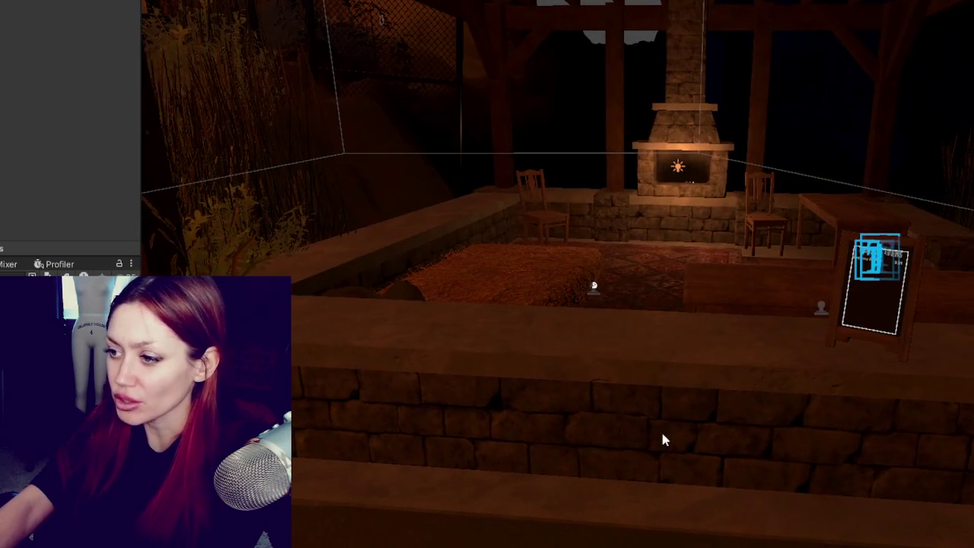
pyautogui.click(608, 430)
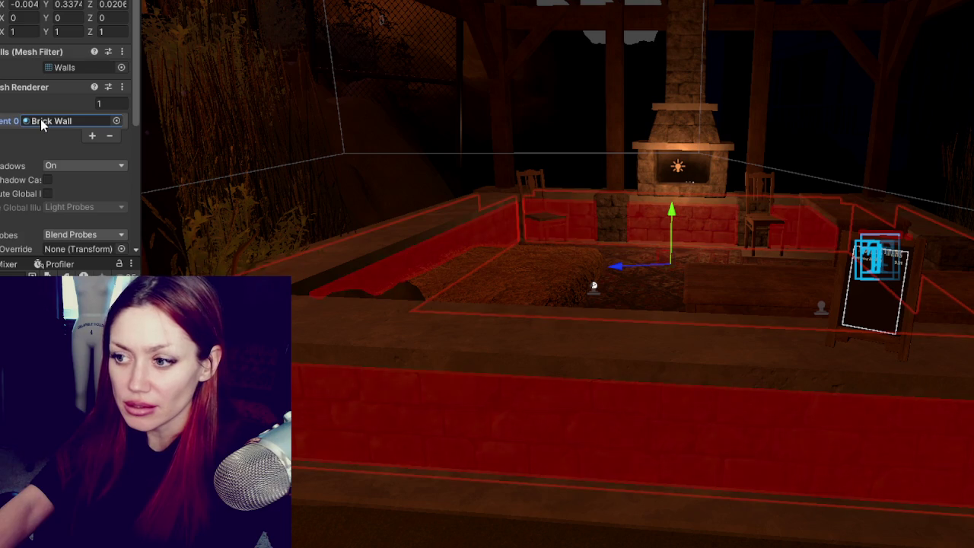
pyautogui.scroll(-3, 57, 183)
pyautogui.scroll(-2, 59, 176)
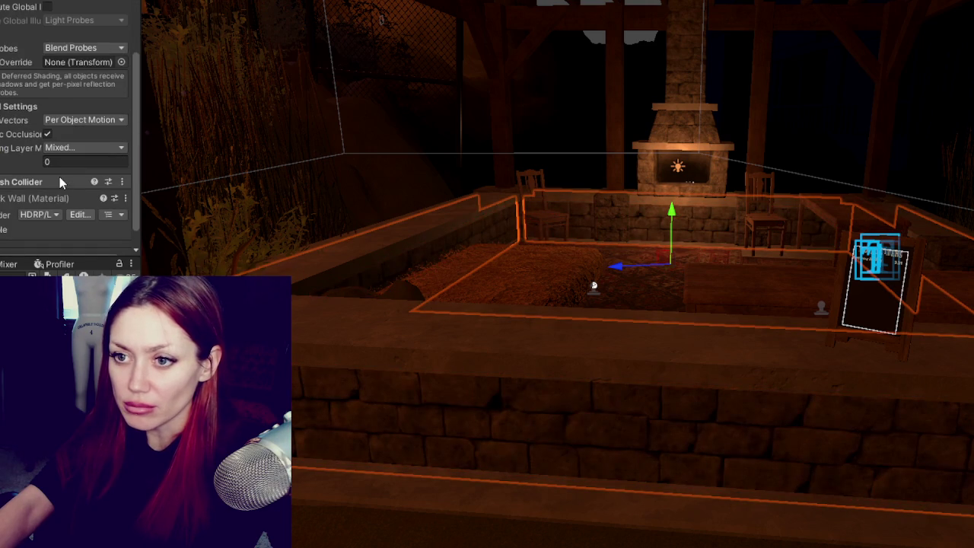
pyautogui.click(595, 285)
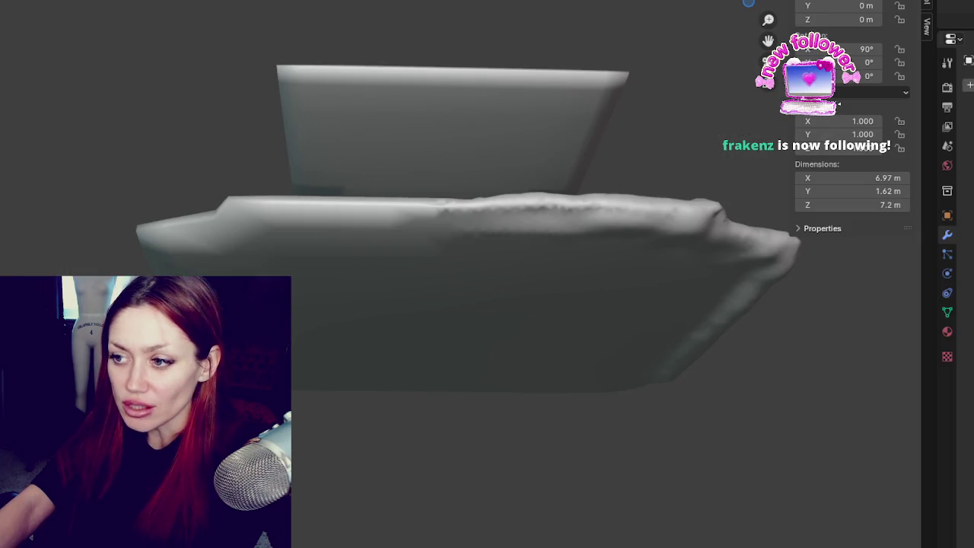
# Sculpt the slab's top and right edges, its surface and its near bottom edge
pyautogui.moveTo(414, 220)
pyautogui.mouseDown(button='middle')
pyautogui.moveTo(602, 235)
pyautogui.moveTo(518, 271)
pyautogui.moveTo(535, 363)
pyautogui.moveTo(381, 251)
pyautogui.mouseUp(button='middle')
pyautogui.moveTo(347, 207)
pyautogui.mouseDown()
pyautogui.moveTo(576, 207)
pyautogui.moveTo(707, 262)
pyautogui.mouseUp()
pyautogui.moveTo(708, 263)
pyautogui.mouseDown(button='middle')
pyautogui.moveTo(691, 268)
pyautogui.moveTo(597, 369)
pyautogui.mouseUp(button='middle')
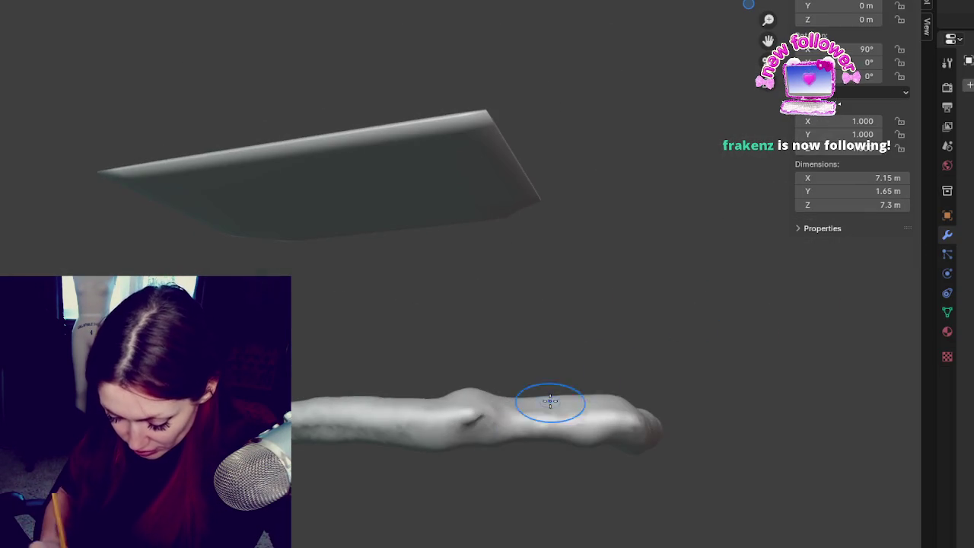
pyautogui.moveTo(493, 413); pyautogui.dragTo(549, 454, button='middle')
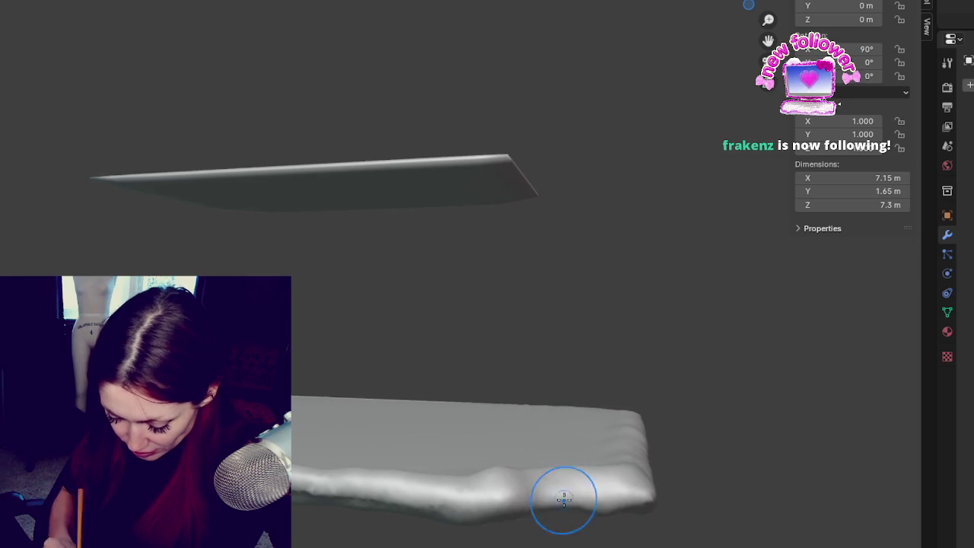
pyautogui.moveTo(563, 505); pyautogui.dragTo(667, 457, button='middle')
pyautogui.moveTo(513, 522); pyautogui.dragTo(474, 528, button='middle')
pyautogui.moveTo(474, 528); pyautogui.dragTo(438, 533)
pyautogui.moveTo(440, 277); pyautogui.dragTo(544, 476, button='middle')
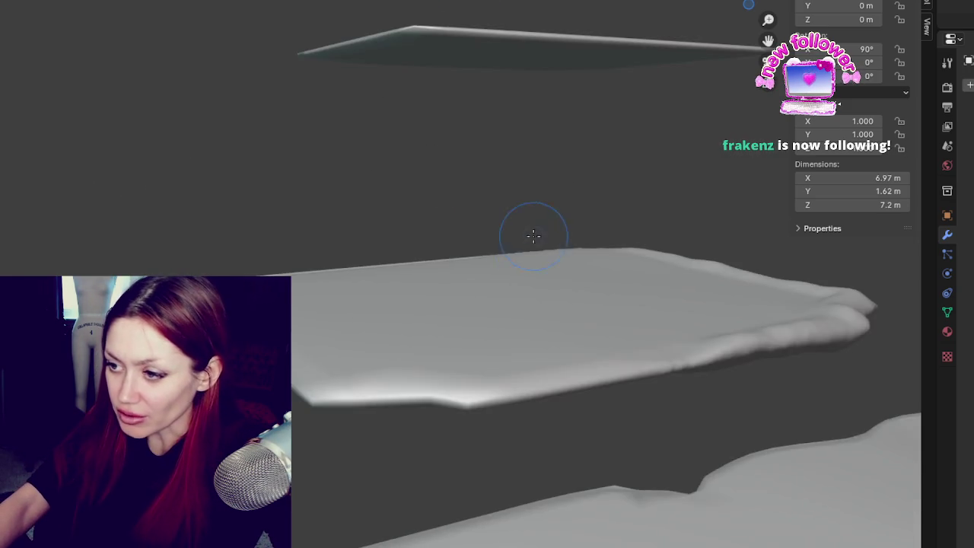
pyautogui.moveTo(579, 525)
pyautogui.mouseDown()
pyautogui.moveTo(818, 457)
pyautogui.moveTo(560, 528)
pyautogui.moveTo(297, 528)
pyautogui.moveTo(312, 521)
pyautogui.mouseUp()
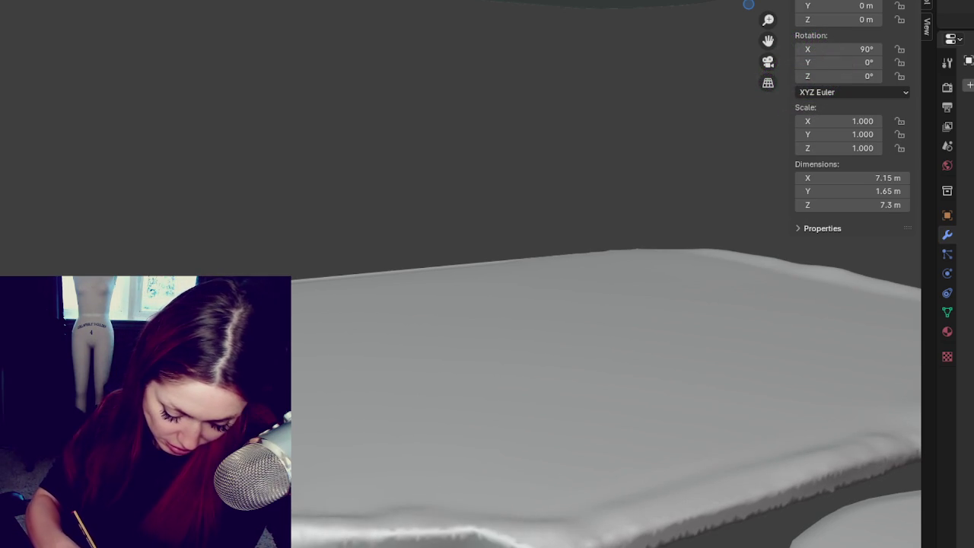
# Sculpt along the slab's upper-left edge from below, then smooth and roughen its lower edge
pyautogui.scroll(-3, 429, 396)
pyautogui.moveTo(428, 395); pyautogui.dragTo(555, 322, button='middle')
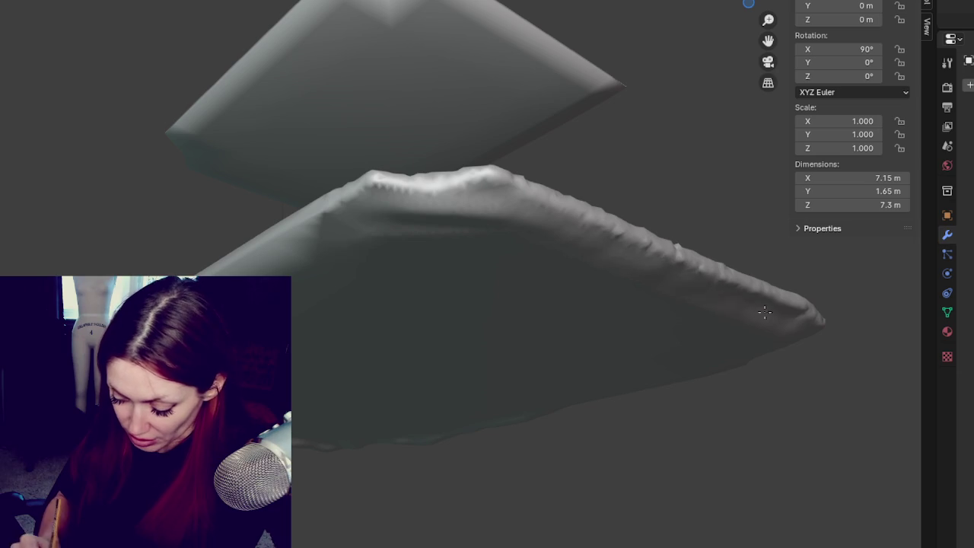
pyautogui.moveTo(483, 211)
pyautogui.mouseDown()
pyautogui.moveTo(316, 221)
pyautogui.moveTo(297, 244)
pyautogui.mouseUp()
pyautogui.moveTo(235, 275)
pyautogui.mouseDown(button='middle')
pyautogui.moveTo(487, 320)
pyautogui.moveTo(261, 224)
pyautogui.mouseUp(button='middle')
pyautogui.moveTo(261, 224)
pyautogui.mouseDown()
pyautogui.moveTo(590, 248)
pyautogui.moveTo(581, 267)
pyautogui.mouseUp()
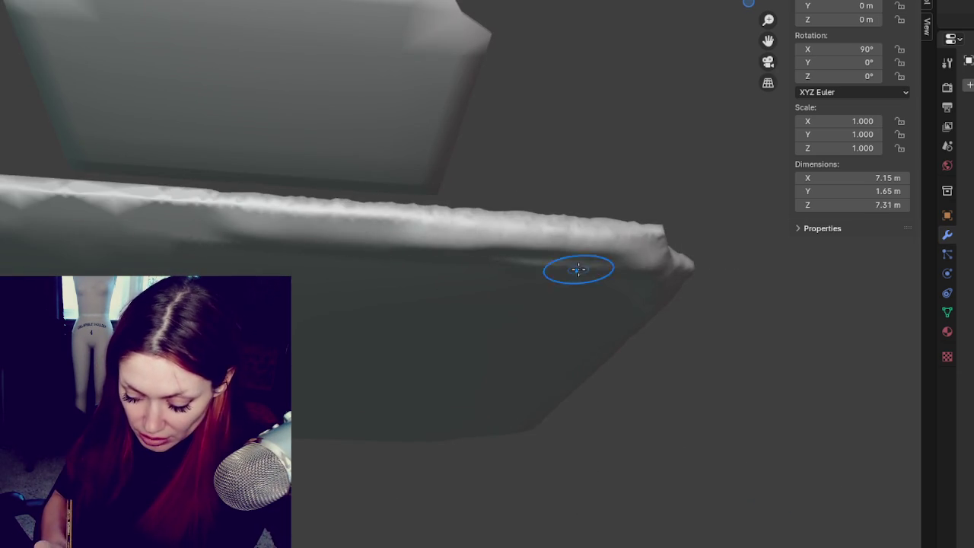
pyautogui.moveTo(581, 267); pyautogui.dragTo(614, 391, button='middle')
pyautogui.scroll(3, 600, 332)
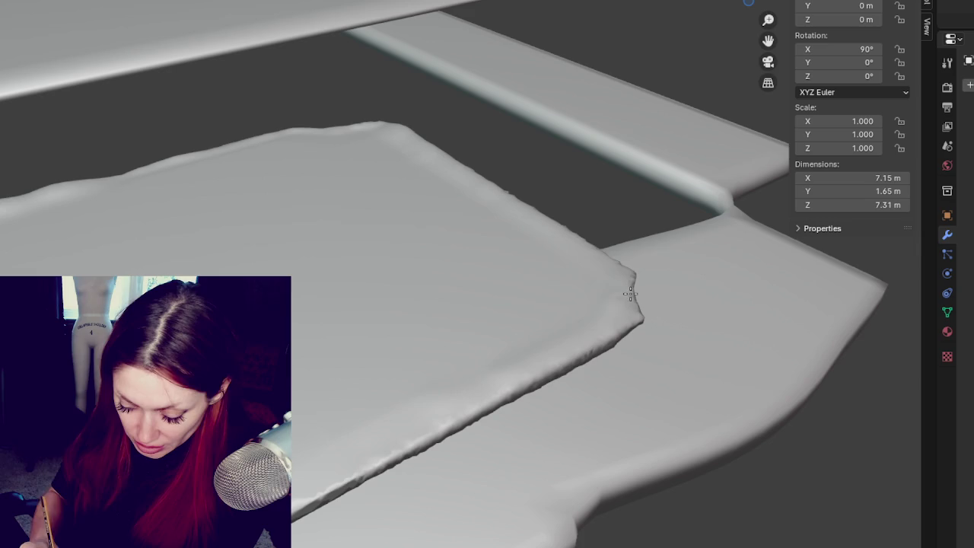
pyautogui.moveTo(519, 366)
pyautogui.mouseDown()
pyautogui.moveTo(350, 449)
pyautogui.moveTo(297, 495)
pyautogui.mouseUp()
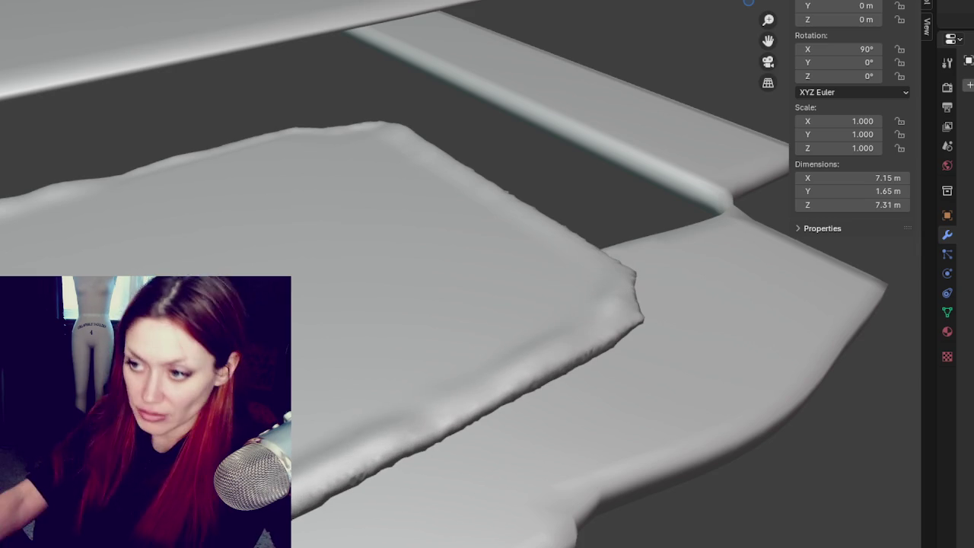
pyautogui.moveTo(297, 495); pyautogui.dragTo(385, 309, button='middle')
pyautogui.moveTo(418, 385); pyautogui.dragTo(305, 433)
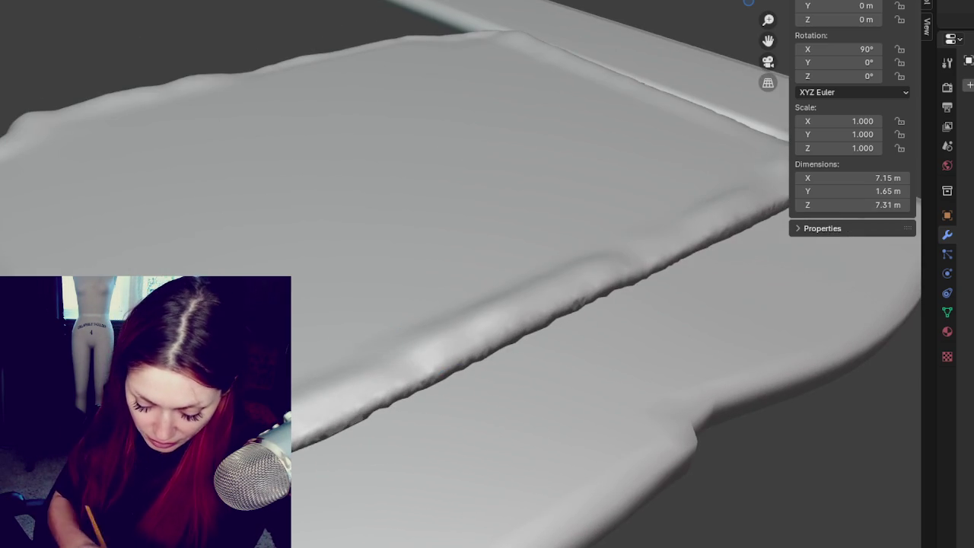
pyautogui.moveTo(304, 434)
pyautogui.mouseDown(button='middle')
pyautogui.moveTo(322, 370)
pyautogui.moveTo(81, 119)
pyautogui.mouseUp(button='middle')
pyautogui.moveTo(80, 120); pyautogui.dragTo(486, 111)
# Smooth the jagged lower edge of the slab, viewed from high over the scattered slabs
pyautogui.moveTo(496, 100)
pyautogui.mouseDown(button='middle')
pyautogui.moveTo(517, 341)
pyautogui.moveTo(691, 428)
pyautogui.moveTo(825, 430)
pyautogui.mouseUp(button='middle')
pyautogui.moveTo(714, 479)
pyautogui.mouseDown(button='middle')
pyautogui.moveTo(589, 263)
pyautogui.moveTo(537, 351)
pyautogui.moveTo(601, 226)
pyautogui.moveTo(566, 311)
pyautogui.moveTo(540, 220)
pyautogui.moveTo(485, 305)
pyautogui.moveTo(528, 311)
pyautogui.moveTo(455, 276)
pyautogui.mouseUp(button='middle')
pyautogui.scroll(-5, 583, 251)
pyautogui.moveTo(474, 272)
pyautogui.mouseDown()
pyautogui.moveTo(594, 156)
pyautogui.moveTo(407, 300)
pyautogui.moveTo(311, 398)
pyautogui.moveTo(436, 317)
pyautogui.mouseUp()
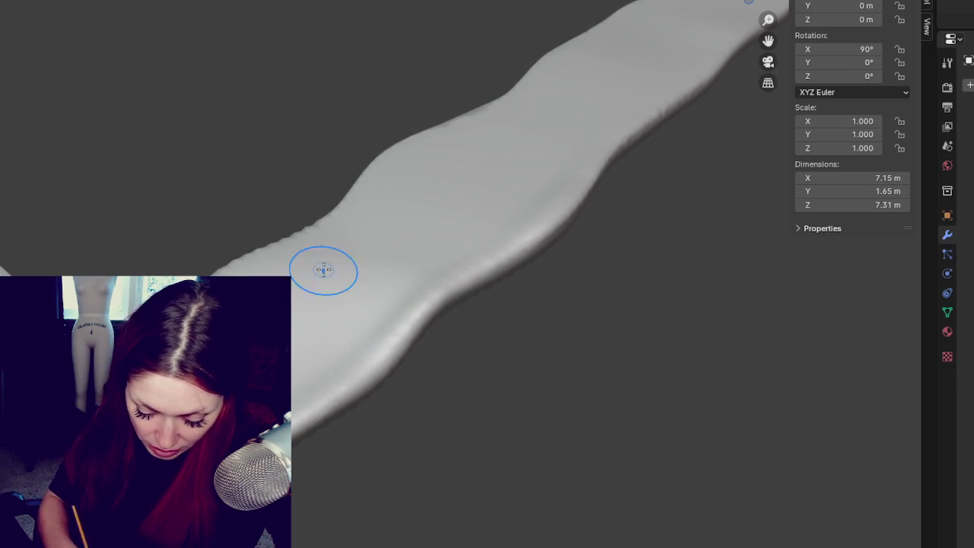
pyautogui.moveTo(296, 280); pyautogui.dragTo(599, 283, button='middle')
pyautogui.moveTo(562, 239)
pyautogui.mouseDown(button='middle')
pyautogui.moveTo(629, 196)
pyautogui.moveTo(594, 197)
pyautogui.mouseUp(button='middle')
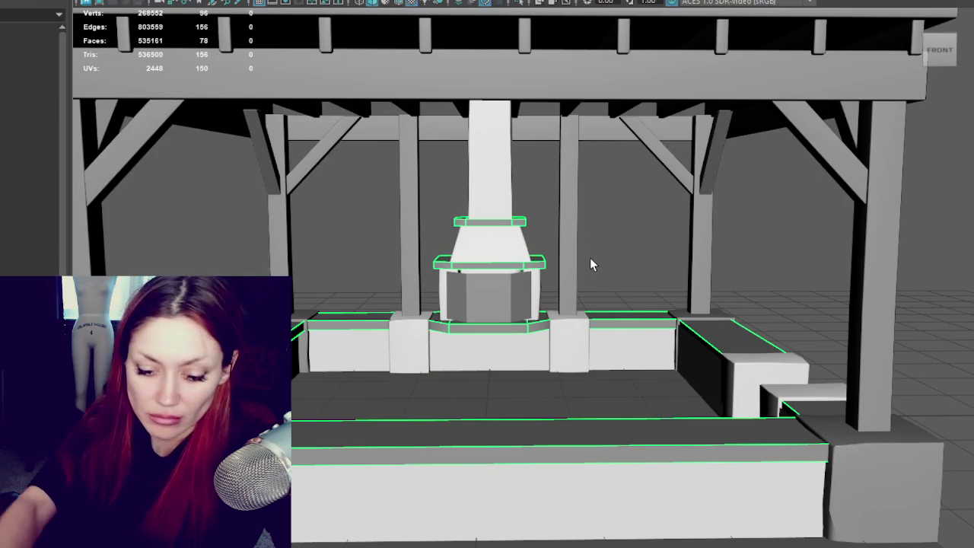
# Isolate the selected ledge slabs with Ctrl+1 and clear the selection
pyautogui.hotkey('ctrl', '1')
pyautogui.click(98, 0)
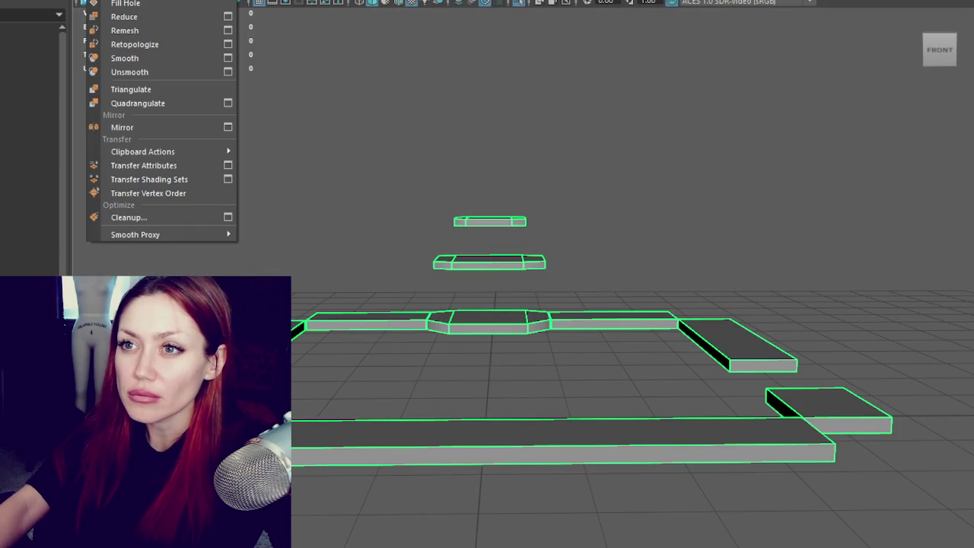
pyautogui.click(122, 2)
pyautogui.click(534, 253)
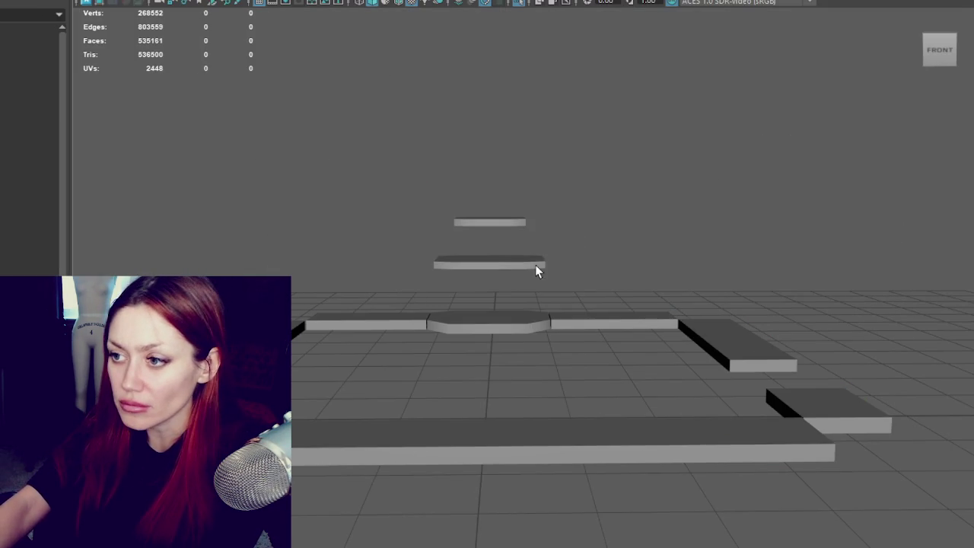
pyautogui.keyDown('shift'); pyautogui.click(513, 222); pyautogui.keyUp('shift')
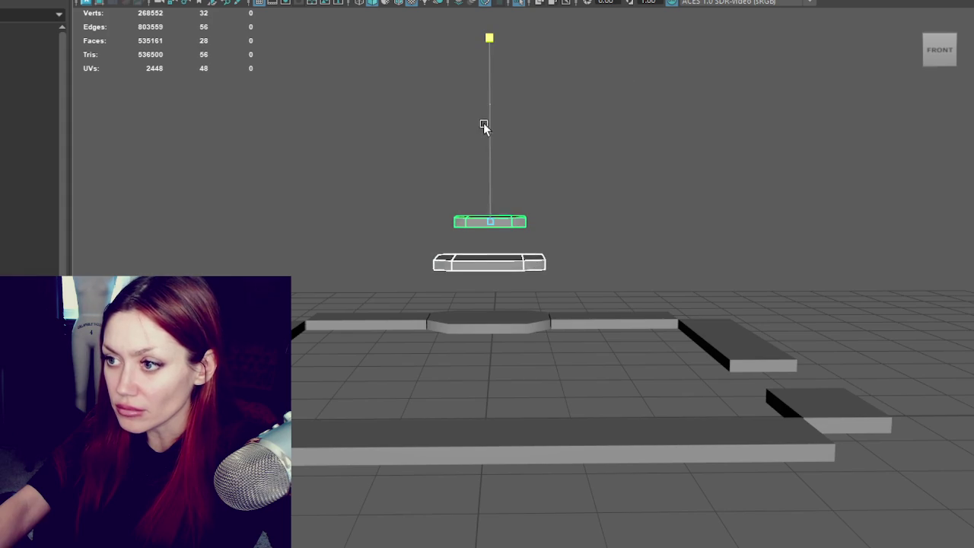
# Select the middle, left, right and long bottom slabs, then box-select several of them
pyautogui.click(461, 347)
pyautogui.click(491, 318)
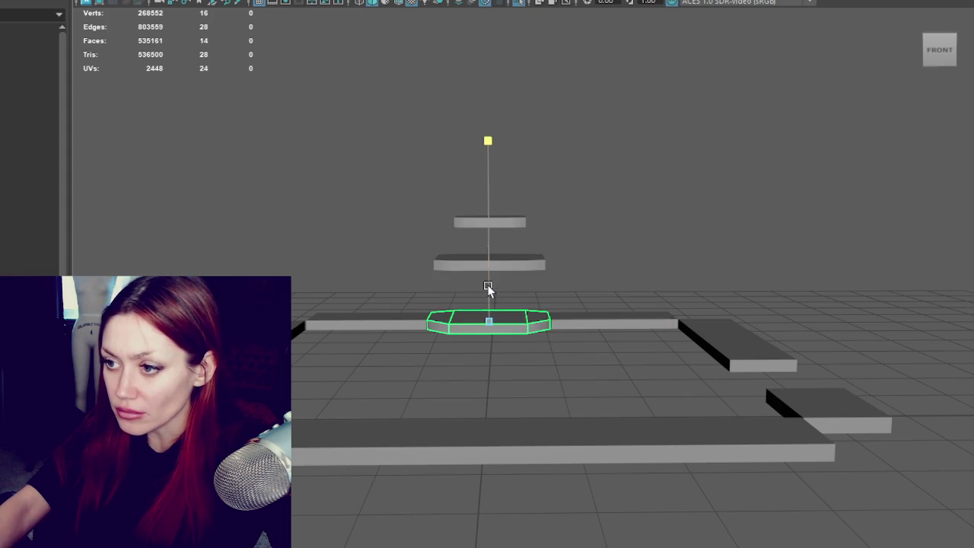
pyautogui.click(412, 321)
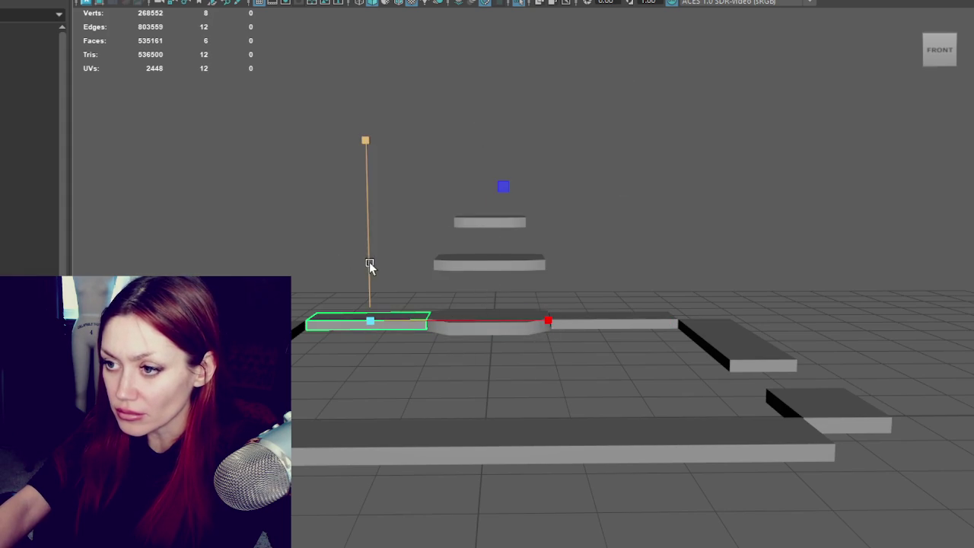
pyautogui.click(627, 326)
pyautogui.keyDown('shift'); pyautogui.click(742, 346); pyautogui.keyUp('shift')
pyautogui.keyDown('shift'); pyautogui.click(797, 397); pyautogui.keyUp('shift')
pyautogui.keyDown('shift'); pyautogui.click(426, 449); pyautogui.keyUp('shift')
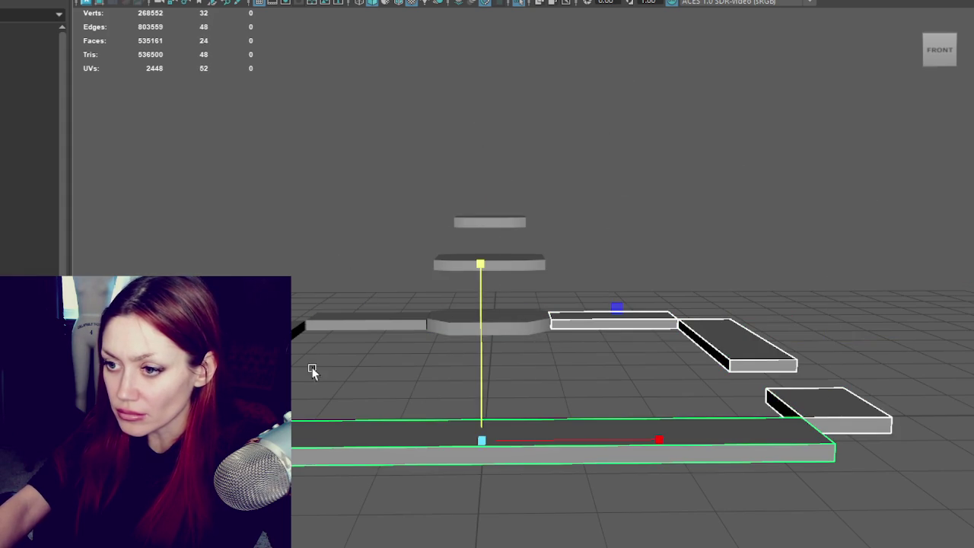
pyautogui.click(396, 323)
pyautogui.click(609, 324)
pyautogui.moveTo(337, 172); pyautogui.dragTo(973, 547)
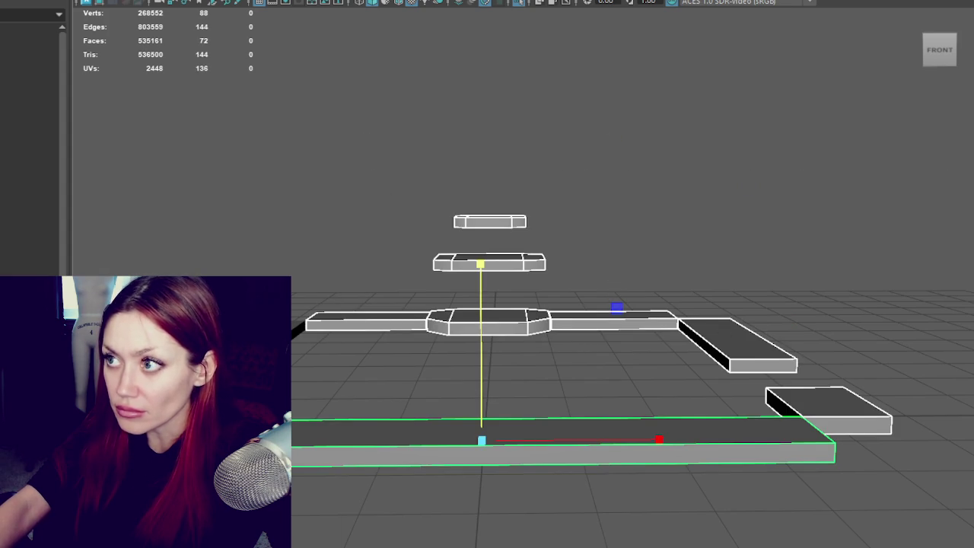
# Box-select all ledge slabs from above, then pick only the left floor slab for component editing
pyautogui.keyDown('alt'); pyautogui.moveTo(772, 114); pyautogui.dragTo(771, 188); pyautogui.keyUp('alt')
pyautogui.keyDown('shift'); pyautogui.moveTo(681, 135); pyautogui.dragTo(636, 181, button='right'); pyautogui.keyUp('shift')
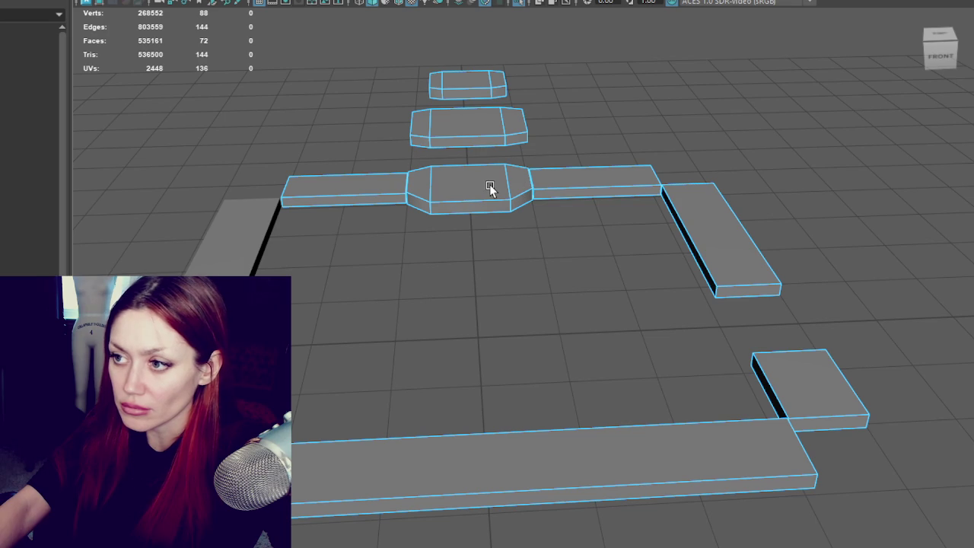
pyautogui.moveTo(389, 98); pyautogui.dragTo(936, 506)
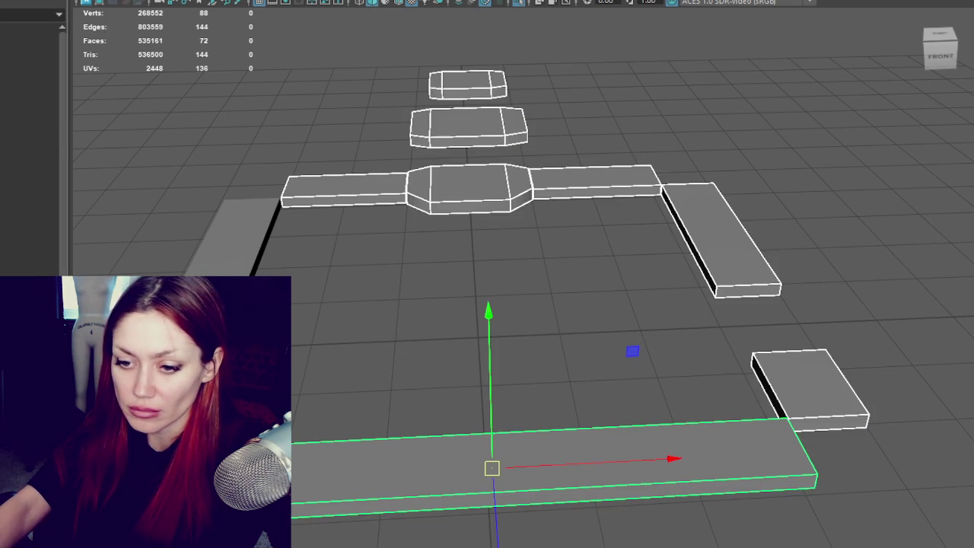
pyautogui.click(247, 228)
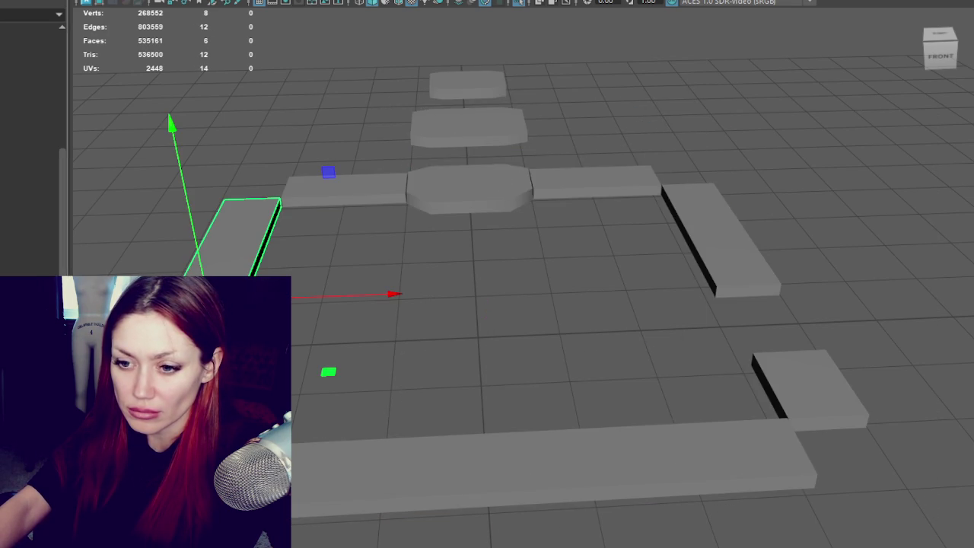
pyautogui.hotkey('ctrl', 'z')
pyautogui.hotkey('ctrl', 'z')
pyautogui.hotkey('shift', 'z')
pyautogui.hotkey('ctrl', 'z')
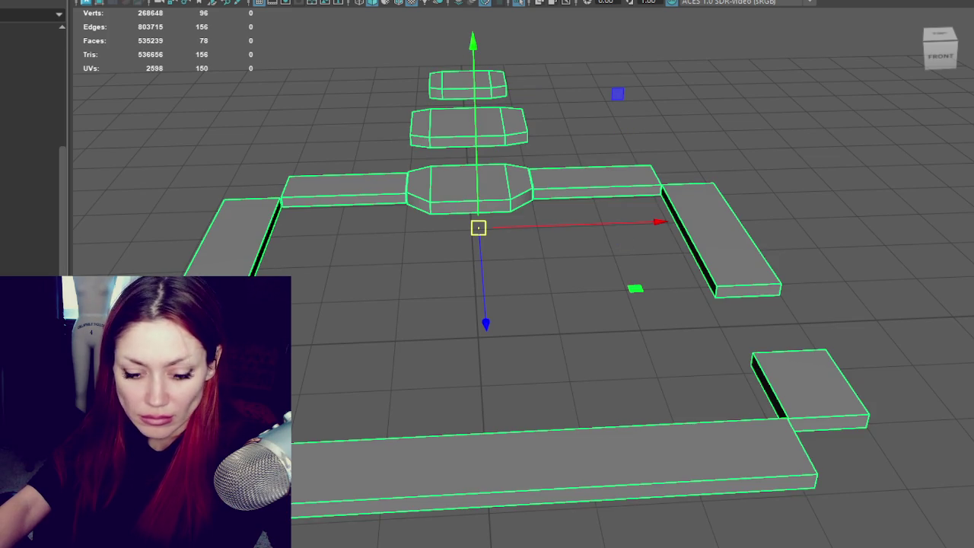
pyautogui.click(243, 236)
pyautogui.press('F8')
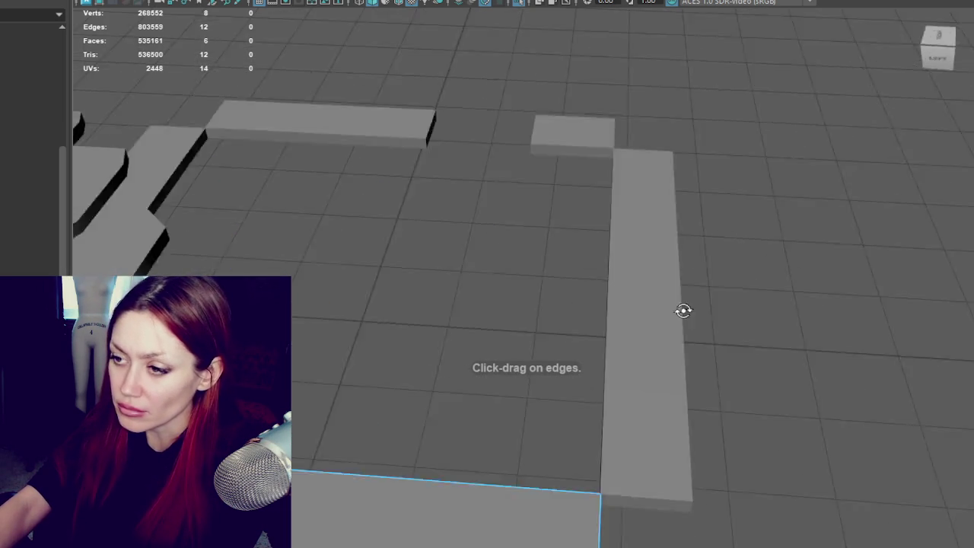
# Add evenly spaced edge loops across the long bottom slab and the lower-right slab
pyautogui.keyDown('alt'); pyautogui.moveTo(683, 309); pyautogui.dragTo(647, 356); pyautogui.keyUp('alt')
pyautogui.keyDown('alt'); pyautogui.moveTo(647, 355); pyautogui.dragTo(739, 394, button='middle'); pyautogui.keyUp('alt')
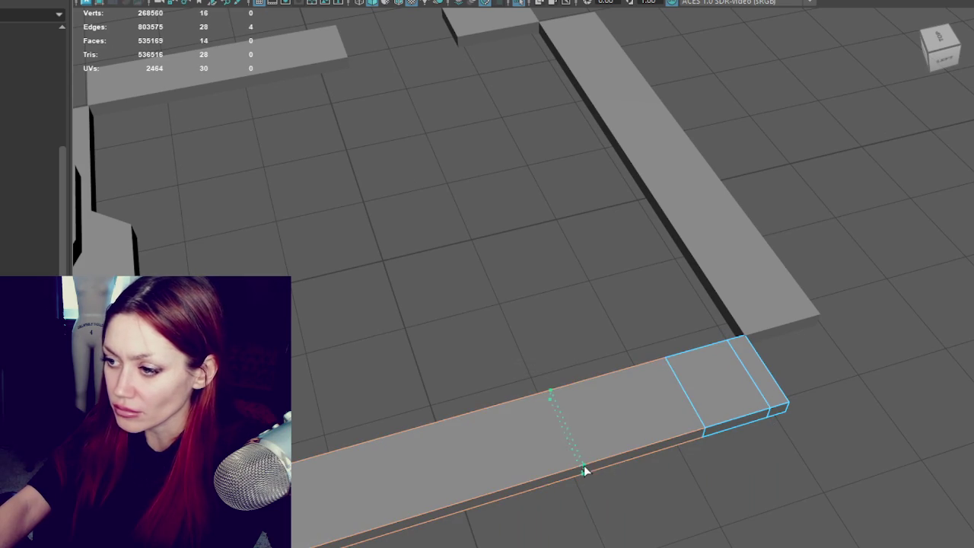
pyautogui.keyDown('alt'); pyautogui.moveTo(476, 487); pyautogui.dragTo(299, 469, button='right'); pyautogui.keyUp('alt')
pyautogui.click(633, 362)
pyautogui.hotkey('ctrl', 'z')
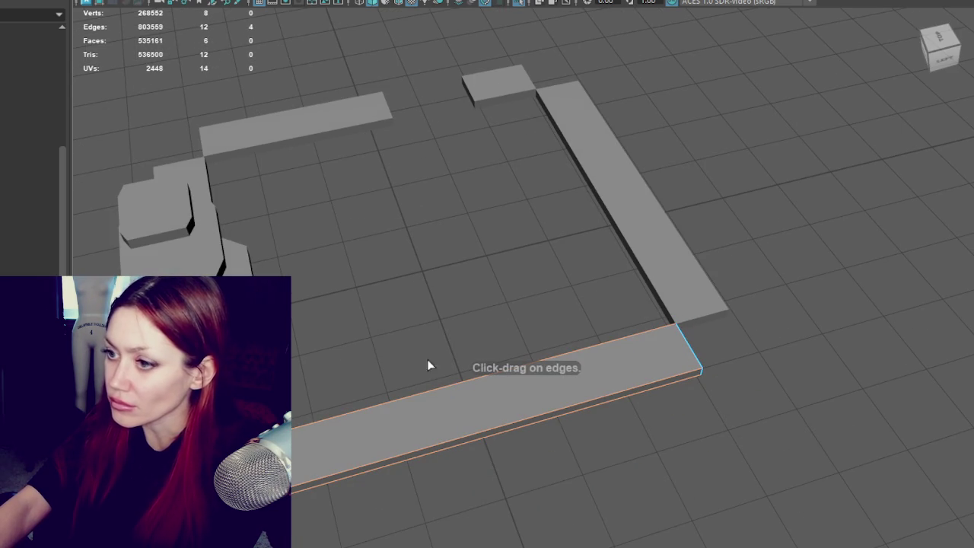
pyautogui.click(462, 451)
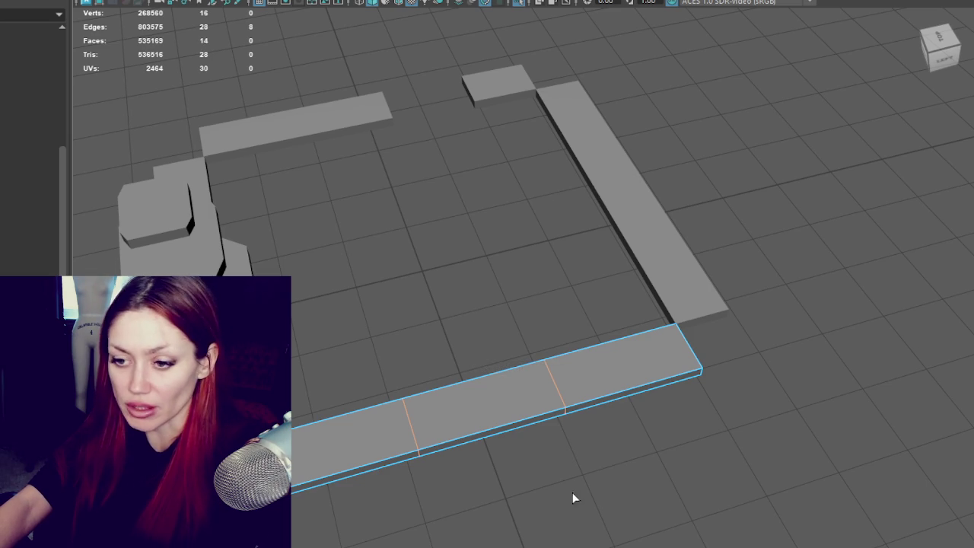
pyautogui.click(520, 424)
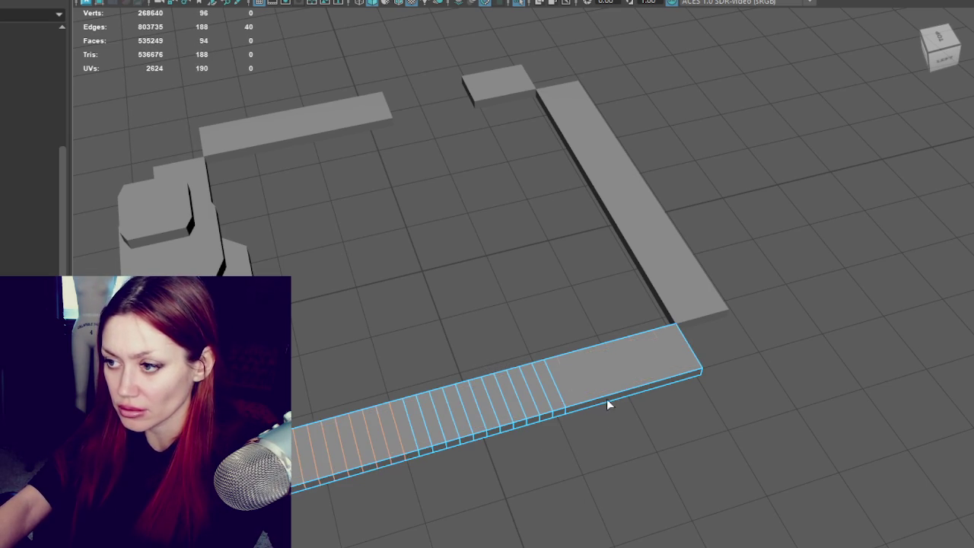
pyautogui.keyDown('alt'); pyautogui.moveTo(766, 255); pyautogui.dragTo(637, 401); pyautogui.keyUp('alt')
pyautogui.click(643, 432)
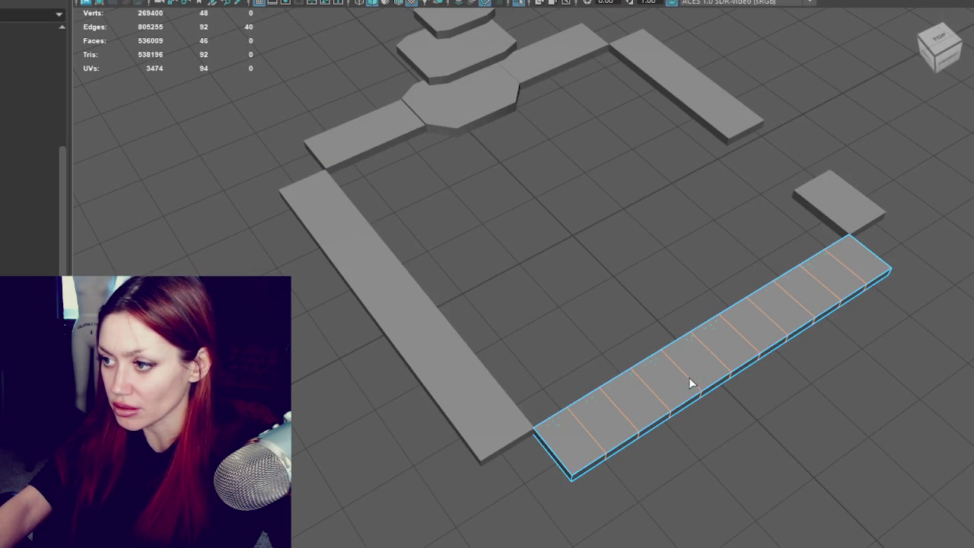
# Add dense edge loops to the long upper-right, small, left, octagonal and top slabs
pyautogui.click(837, 221)
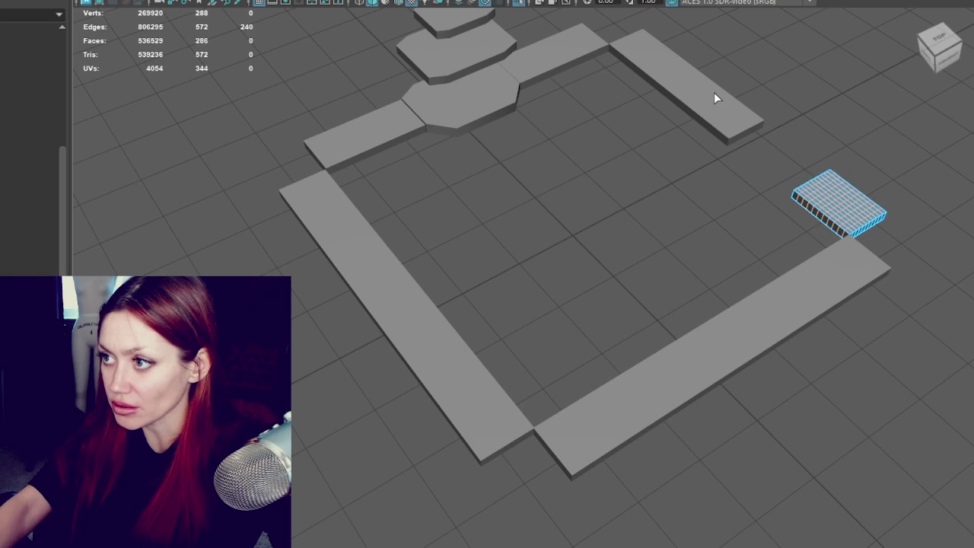
pyautogui.click(732, 114)
pyautogui.press('g')
pyautogui.click(582, 67)
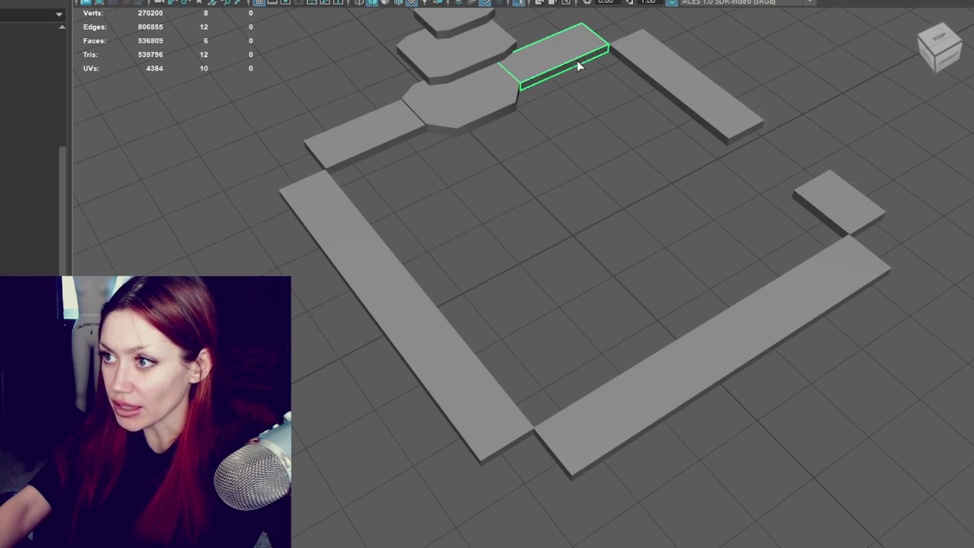
pyautogui.press('g')
pyautogui.click(398, 136)
pyautogui.press('g')
pyautogui.click(480, 107)
pyautogui.press('g')
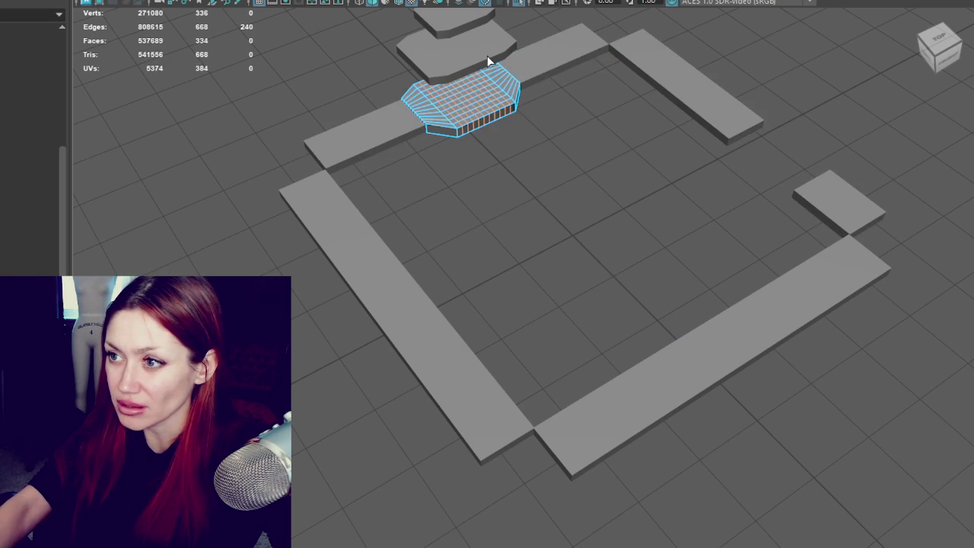
pyautogui.click(478, 62)
pyautogui.press('g')
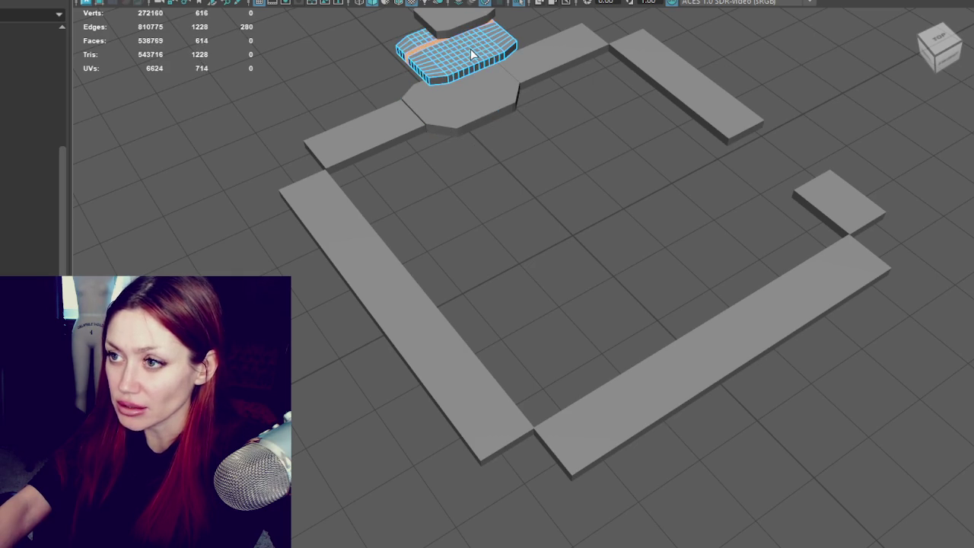
pyautogui.press('g')
# Return to object mode with F8, select every slab object and open the File menu
pyautogui.keyDown('alt'); pyautogui.moveTo(472, 53); pyautogui.dragTo(457, 146, button='middle'); pyautogui.keyUp('alt')
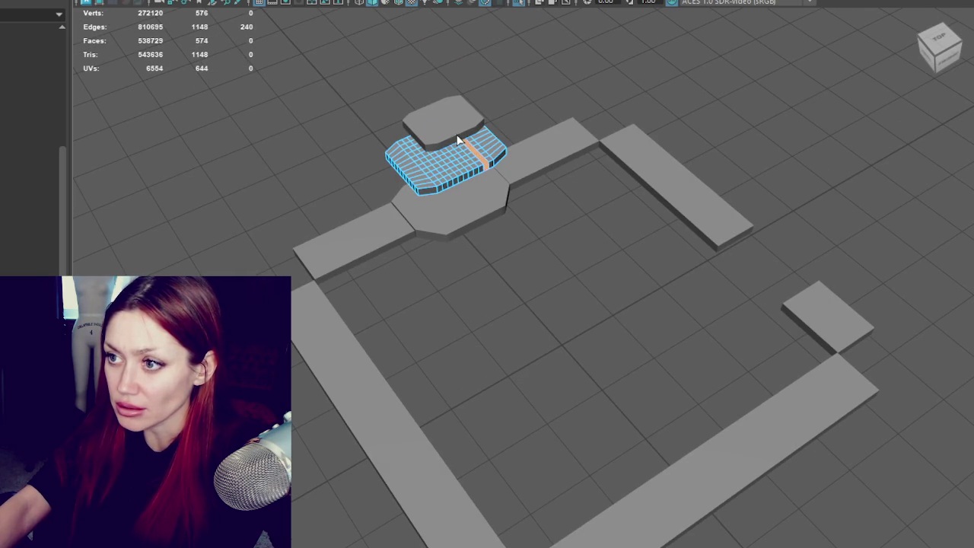
pyautogui.click(454, 122)
pyautogui.keyDown('alt'); pyautogui.moveTo(496, 115); pyautogui.dragTo(495, 170); pyautogui.keyUp('alt')
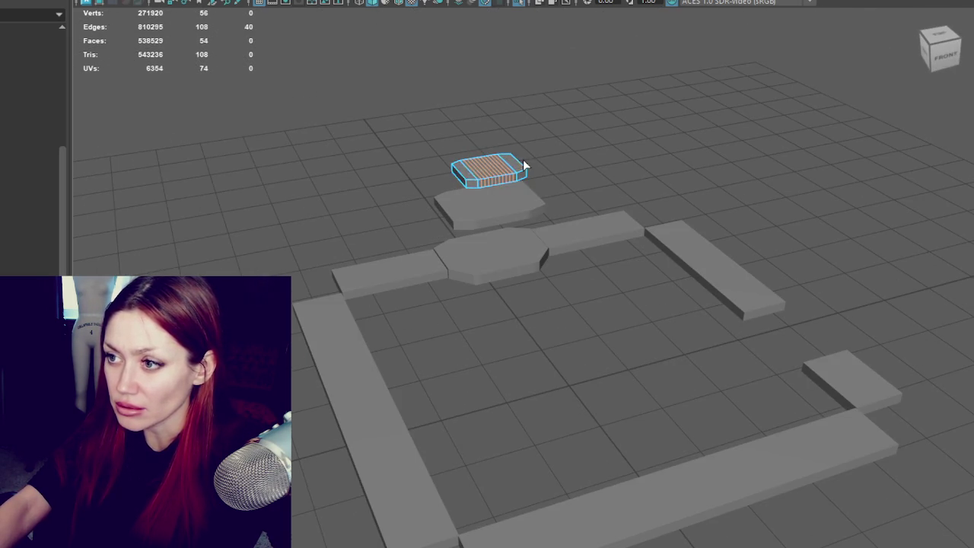
pyautogui.press('F8')
pyautogui.hotkey('ctrl', 'shift', 'a')
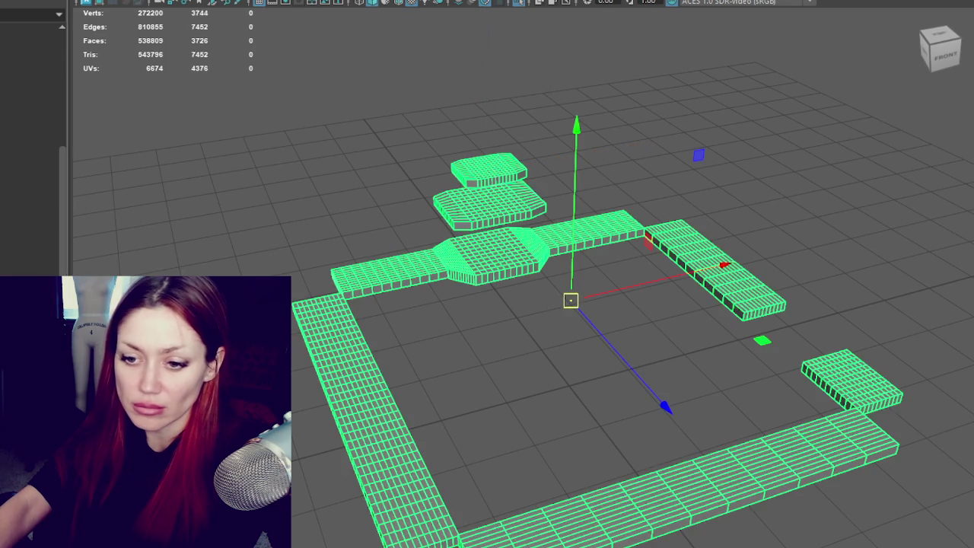
pyautogui.click(15, 2)
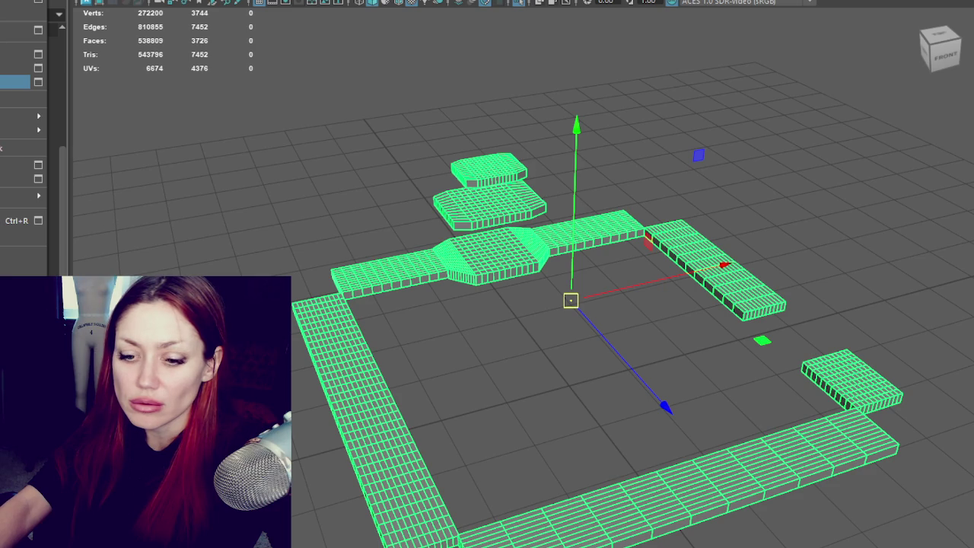
# Close Maya's File menu and start a new Blender sculpting scene without saving
pyautogui.press('Escape')
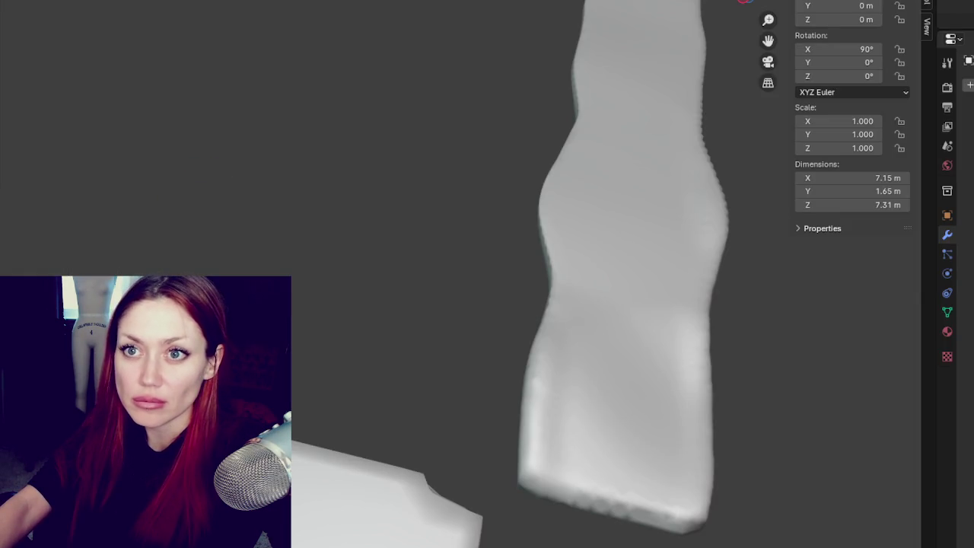
pyautogui.click(554, 267)
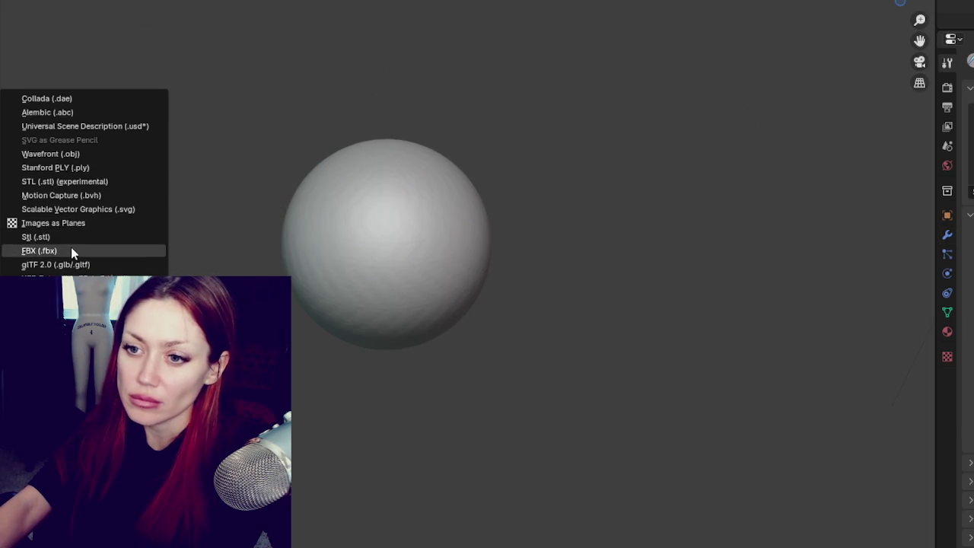
# Import the exported ledge slabs FBX from the Desktop
pyautogui.click(71, 248)
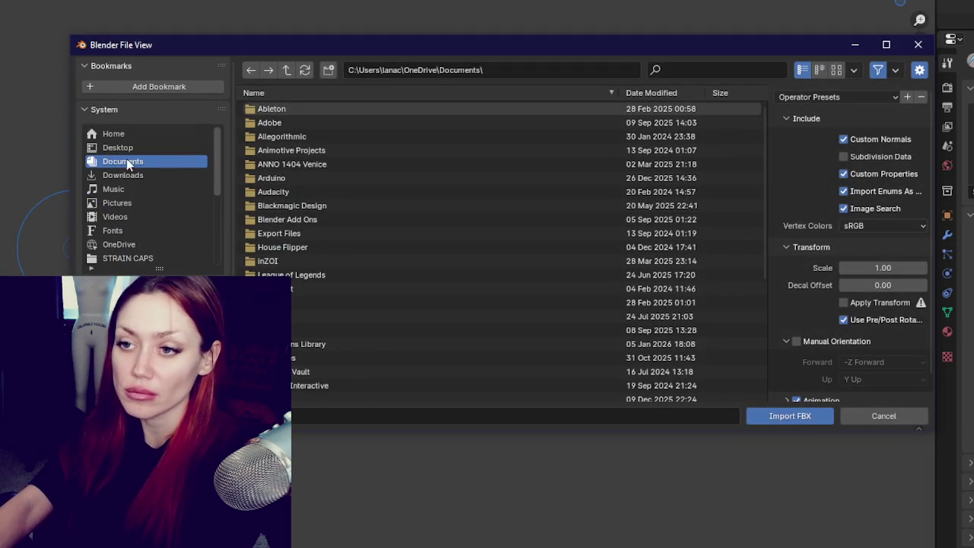
pyautogui.click(129, 147)
pyautogui.scroll(-5, 329, 350)
pyautogui.doubleClick(330, 338)
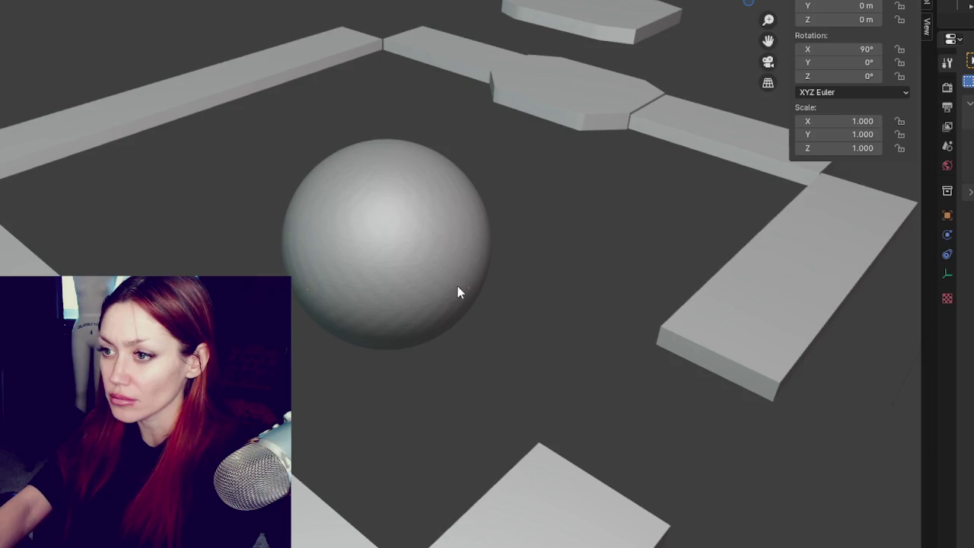
# Delete the default sculpt sphere and orbit around the imported slab frame
pyautogui.press('Delete')
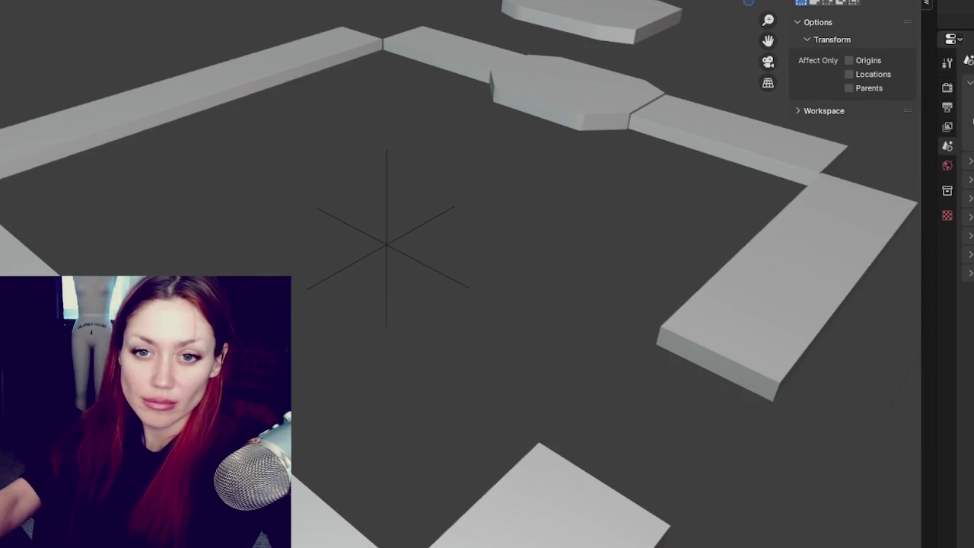
pyautogui.scroll(-3, 485, 233)
pyautogui.moveTo(486, 232); pyautogui.dragTo(576, 247, button='middle')
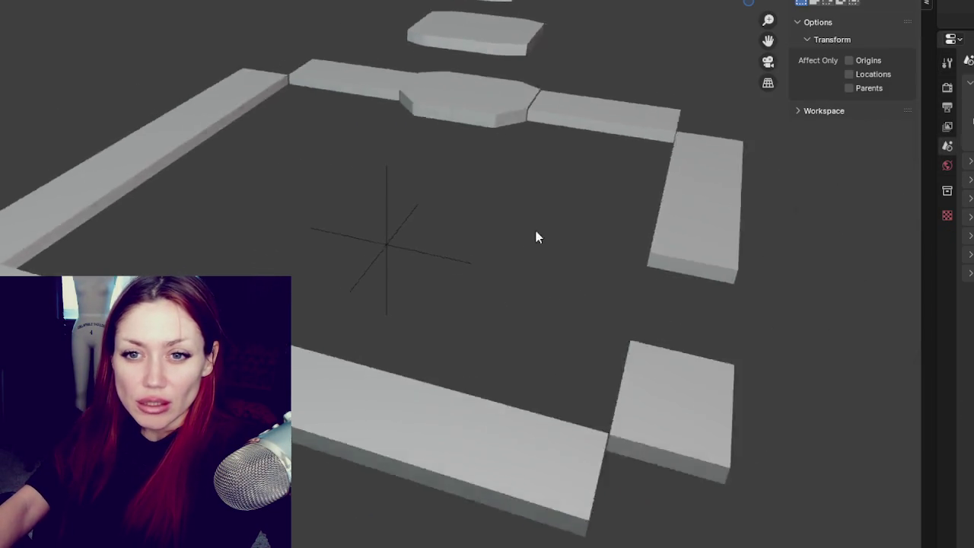
pyautogui.scroll(2, 576, 246)
pyautogui.scroll(-2, 545, 163)
pyautogui.moveTo(545, 163)
pyautogui.mouseDown(button='middle')
pyautogui.moveTo(576, 169)
pyautogui.moveTo(573, 223)
pyautogui.mouseUp(button='middle')
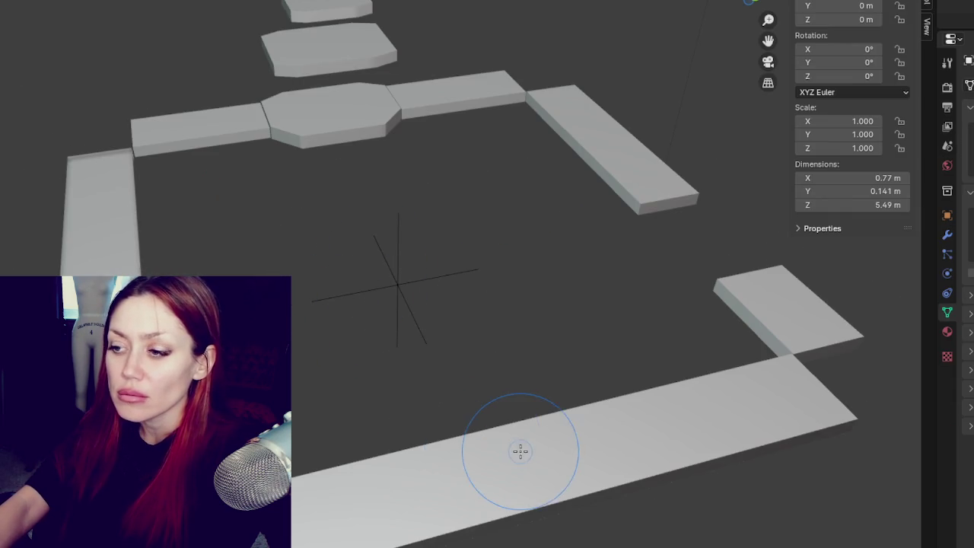
pyautogui.moveTo(520, 449); pyautogui.dragTo(487, 331, button='middle')
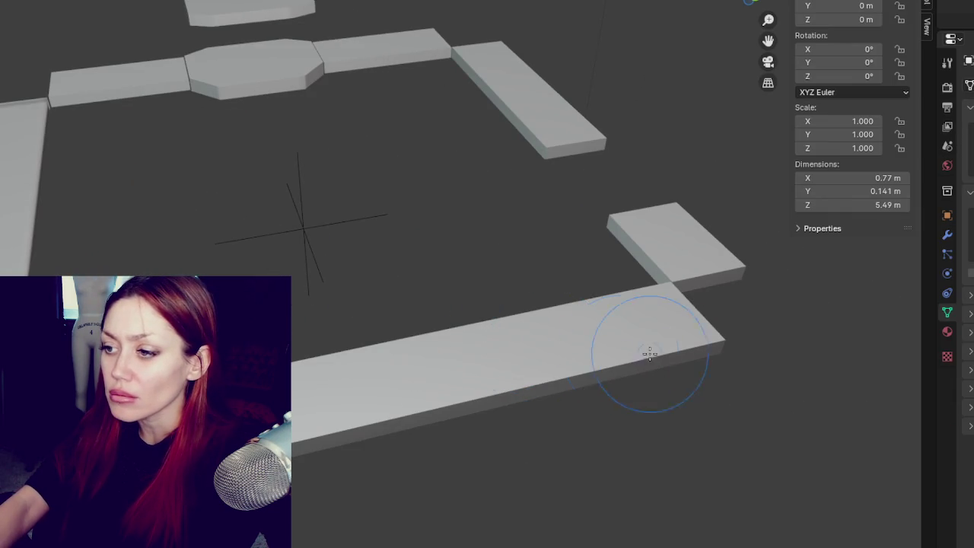
# Select the bottom slab and roughen, chip and smooth its front edge
pyautogui.moveTo(717, 356); pyautogui.dragTo(644, 265, button='middle')
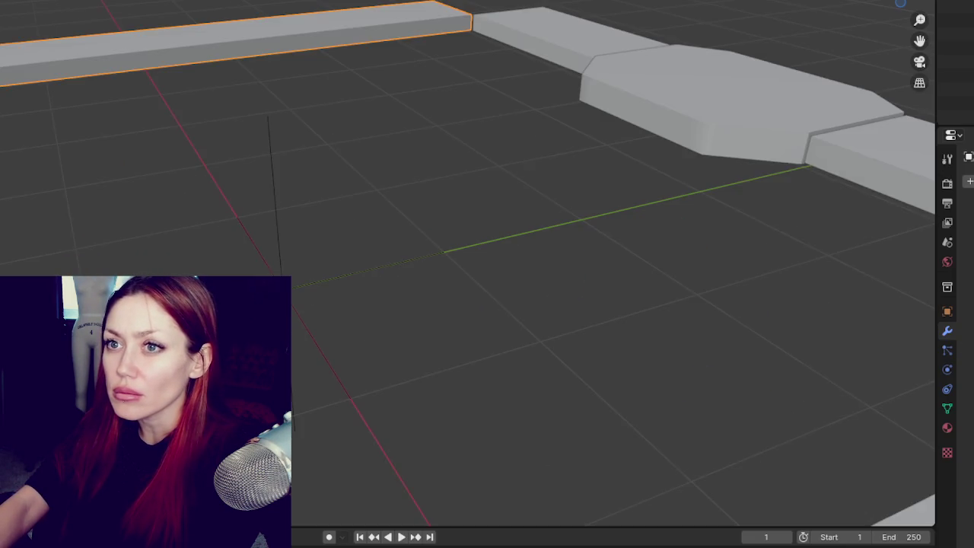
pyautogui.click(573, 388)
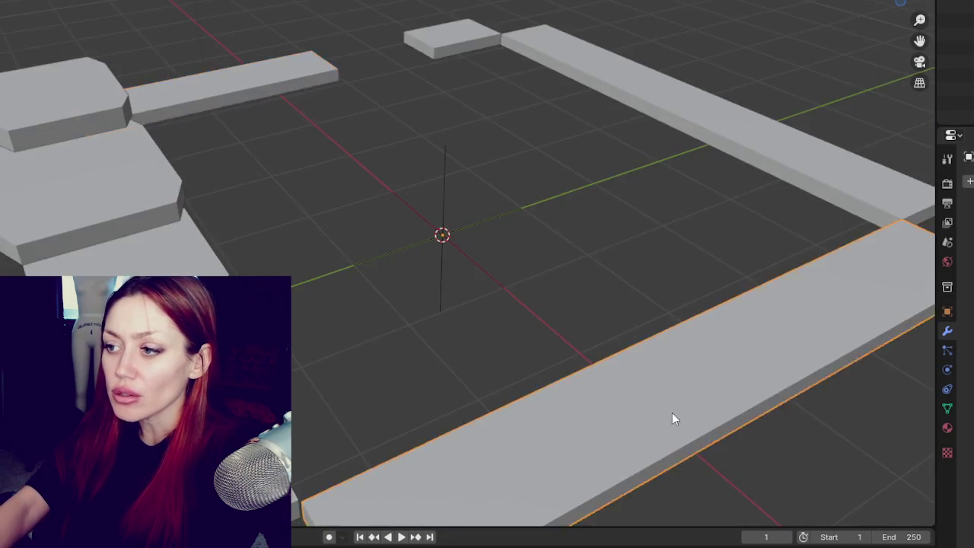
pyautogui.moveTo(672, 412)
pyautogui.mouseDown(button='middle')
pyautogui.moveTo(453, 369)
pyautogui.moveTo(503, 392)
pyautogui.moveTo(480, 369)
pyautogui.mouseUp(button='middle')
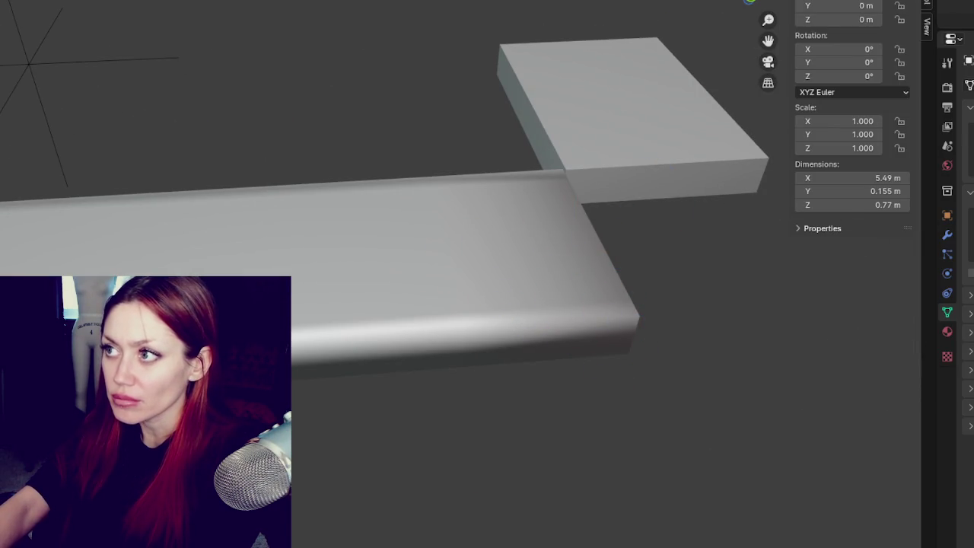
pyautogui.moveTo(632, 320); pyautogui.dragTo(305, 338)
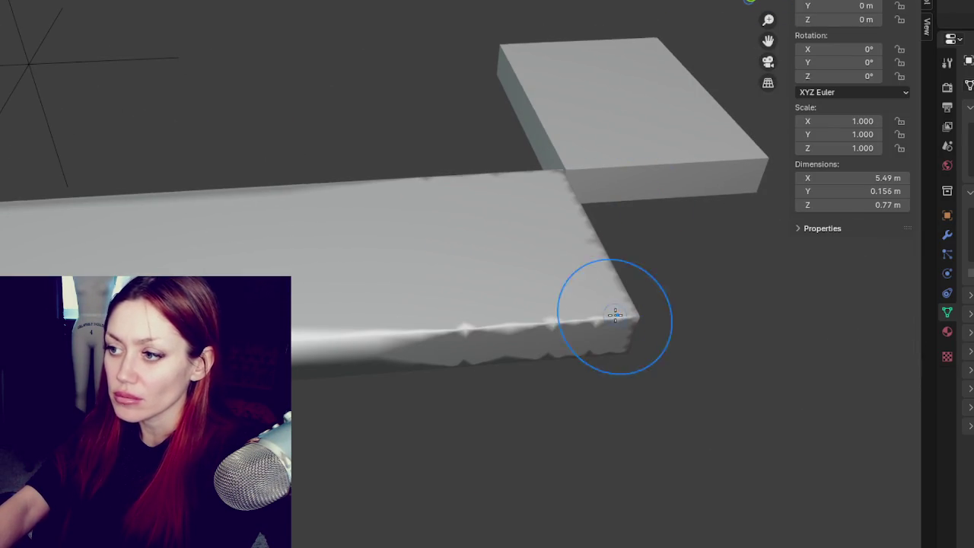
pyautogui.moveTo(624, 315); pyautogui.dragTo(297, 335)
pyautogui.scroll(3, 539, 292)
pyautogui.moveTo(540, 291); pyautogui.dragTo(294, 327)
pyautogui.scroll(-5, 359, 282)
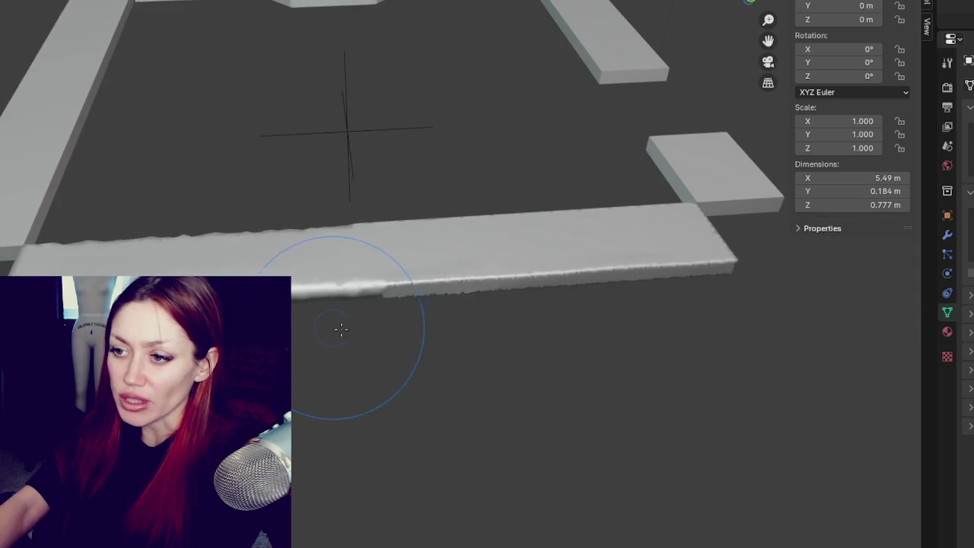
pyautogui.scroll(2, 338, 326)
pyautogui.scroll(1, 307, 353)
pyautogui.keyDown('shift'); pyautogui.moveTo(308, 353); pyautogui.dragTo(348, 359, button='middle'); pyautogui.keyUp('shift')
pyautogui.moveTo(348, 359); pyautogui.dragTo(286, 365)
# Sculpt more of the front edge, the top face, and chip the slab's left corner
pyautogui.moveTo(388, 339)
pyautogui.mouseDown(button='middle')
pyautogui.moveTo(520, 350)
pyautogui.moveTo(406, 387)
pyautogui.moveTo(515, 233)
pyautogui.mouseUp(button='middle')
pyautogui.moveTo(515, 233); pyautogui.dragTo(648, 234)
pyautogui.moveTo(648, 233)
pyautogui.mouseDown(button='middle')
pyautogui.moveTo(657, 235)
pyautogui.moveTo(443, 322)
pyautogui.mouseUp(button='middle')
pyautogui.moveTo(444, 322); pyautogui.dragTo(643, 355)
pyautogui.moveTo(643, 355)
pyautogui.mouseDown(button='middle')
pyautogui.moveTo(515, 358)
pyautogui.moveTo(540, 374)
pyautogui.mouseUp(button='middle')
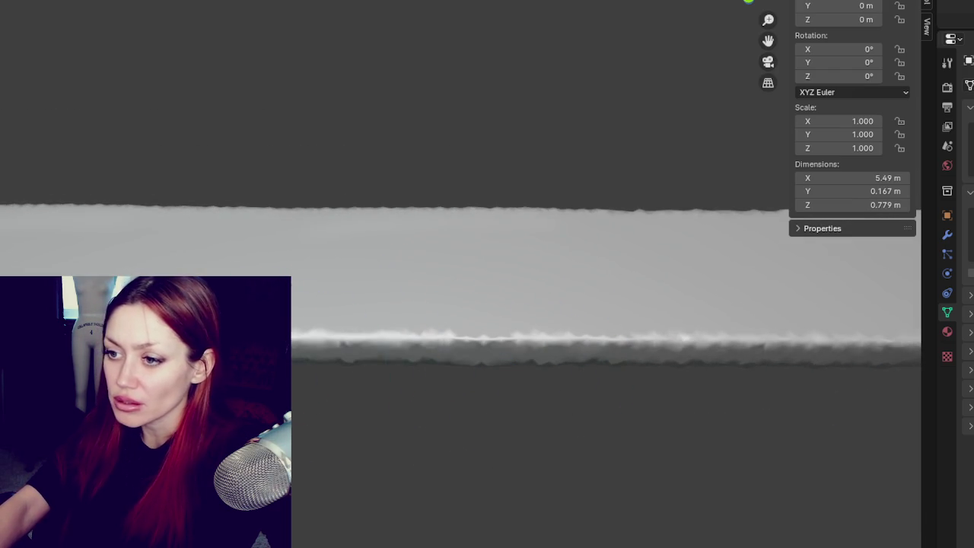
pyautogui.moveTo(305, 339); pyautogui.dragTo(482, 326, button='middle')
pyautogui.moveTo(482, 326); pyautogui.dragTo(307, 331)
pyautogui.moveTo(122, 320); pyautogui.dragTo(478, 313, button='middle')
pyautogui.moveTo(478, 312); pyautogui.dragTo(604, 309)
pyautogui.moveTo(604, 309)
pyautogui.mouseDown(button='middle')
pyautogui.moveTo(571, 304)
pyautogui.moveTo(536, 495)
pyautogui.mouseUp(button='middle')
# Add further strokes across the slab's surface and top from a steeper top-down view
pyautogui.scroll(3, 536, 495)
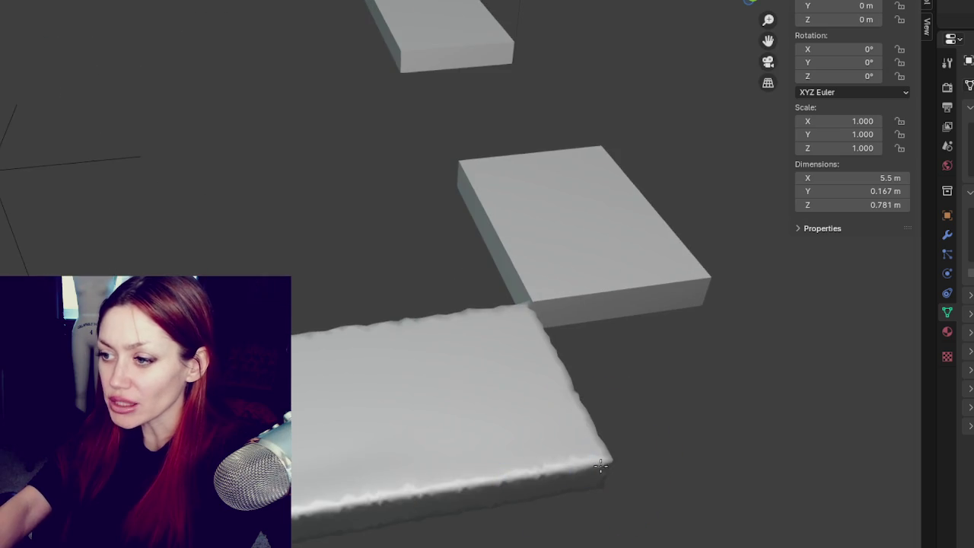
pyautogui.scroll(2, 428, 515)
pyautogui.moveTo(727, 432); pyautogui.dragTo(533, 365, button='middle')
pyautogui.scroll(2, 533, 365)
pyautogui.scroll(2, 349, 436)
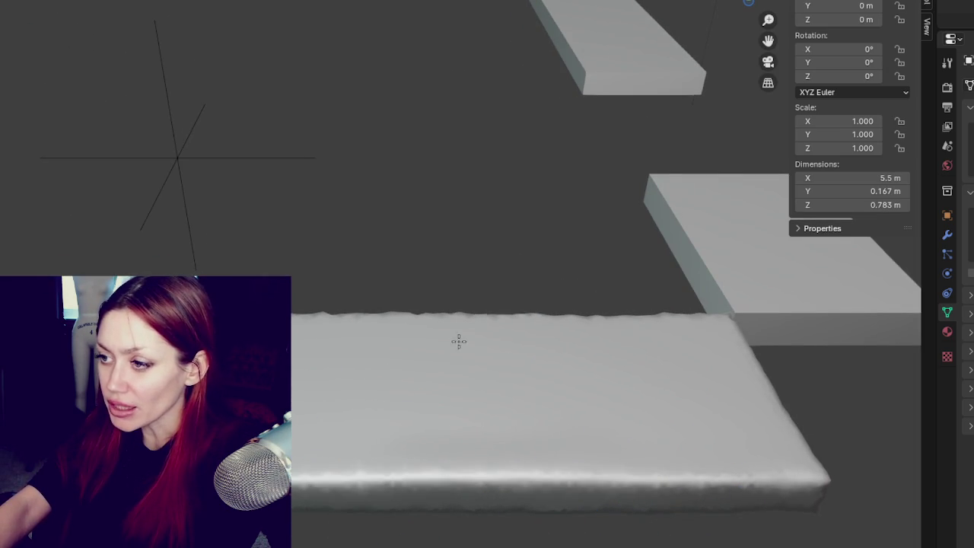
pyautogui.keyDown('shift'); pyautogui.moveTo(617, 358); pyautogui.dragTo(510, 276, button='middle'); pyautogui.keyUp('shift')
pyautogui.moveTo(553, 426); pyautogui.dragTo(547, 469, button='middle')
pyautogui.moveTo(414, 232); pyautogui.dragTo(327, 203)
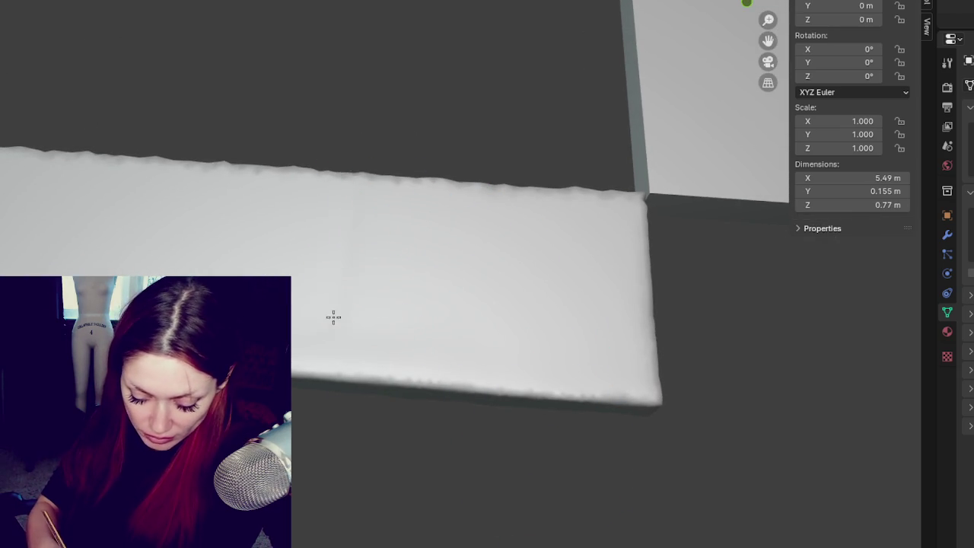
# Undo, redo and finally discard the unwanted sculpt stroke, then look along the slab
pyautogui.hotkey('ctrl', 'z')
pyautogui.moveTo(320, 450)
pyautogui.mouseDown(button='middle')
pyautogui.moveTo(319, 256)
pyautogui.moveTo(650, 235)
pyautogui.mouseUp(button='middle')
pyautogui.hotkey('ctrl', 'shift', 'z')
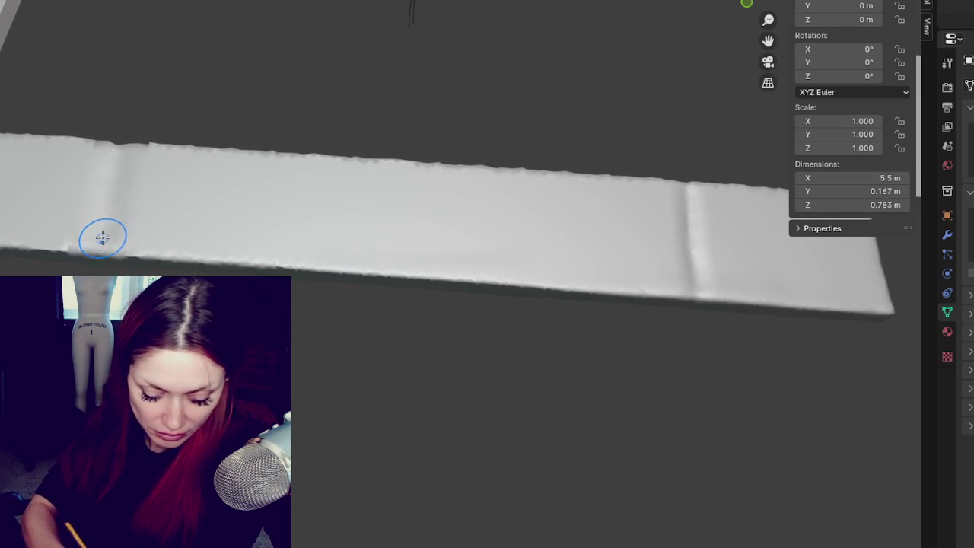
pyautogui.hotkey('ctrl', 'z')
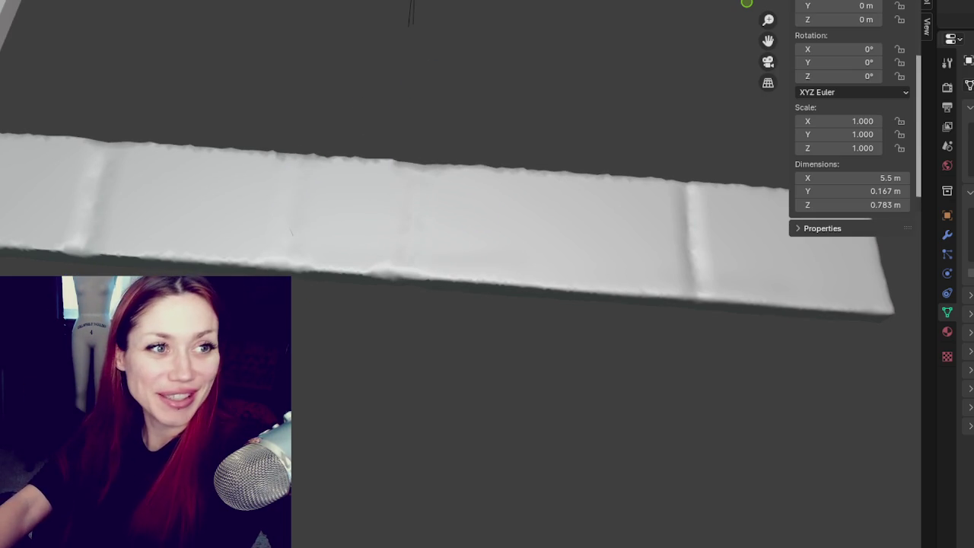
pyautogui.moveTo(137, 218)
pyautogui.mouseDown(button='middle')
pyautogui.moveTo(243, 224)
pyautogui.moveTo(306, 283)
pyautogui.moveTo(309, 307)
pyautogui.moveTo(328, 283)
pyautogui.moveTo(458, 290)
pyautogui.moveTo(552, 330)
pyautogui.moveTo(560, 238)
pyautogui.mouseUp(button='middle')
pyautogui.click(555, 352)
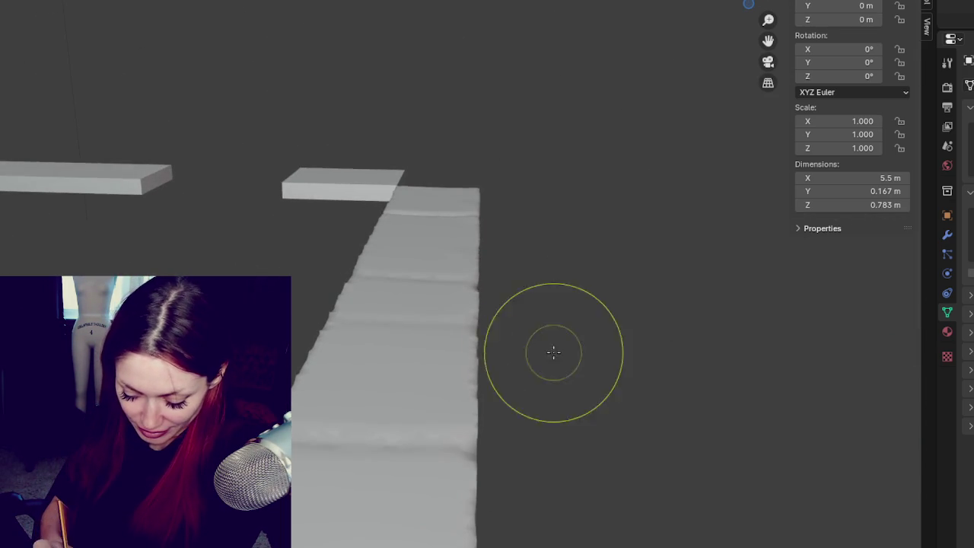
# Bulge the slab's left, right, upper and lower-right edges outward into an irregular outline
pyautogui.moveTo(470, 372); pyautogui.dragTo(491, 380)
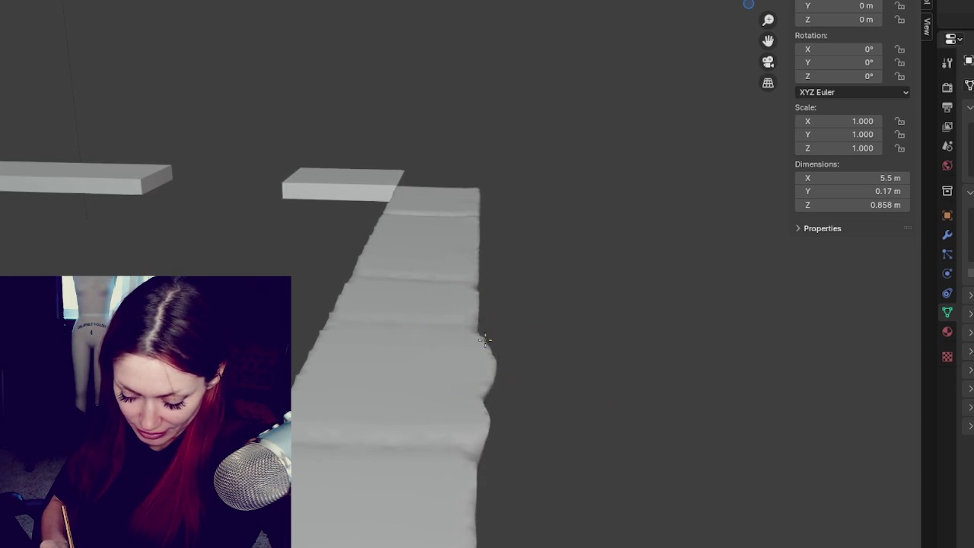
pyautogui.moveTo(295, 371); pyautogui.dragTo(289, 354)
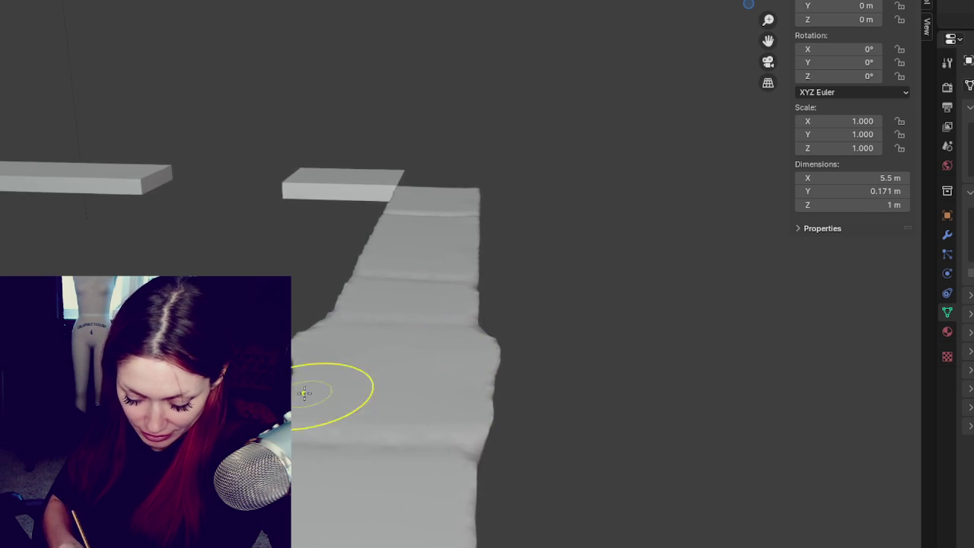
pyautogui.moveTo(500, 298); pyautogui.dragTo(322, 289)
pyautogui.moveTo(463, 257); pyautogui.dragTo(480, 221)
pyautogui.moveTo(380, 259); pyautogui.dragTo(358, 220)
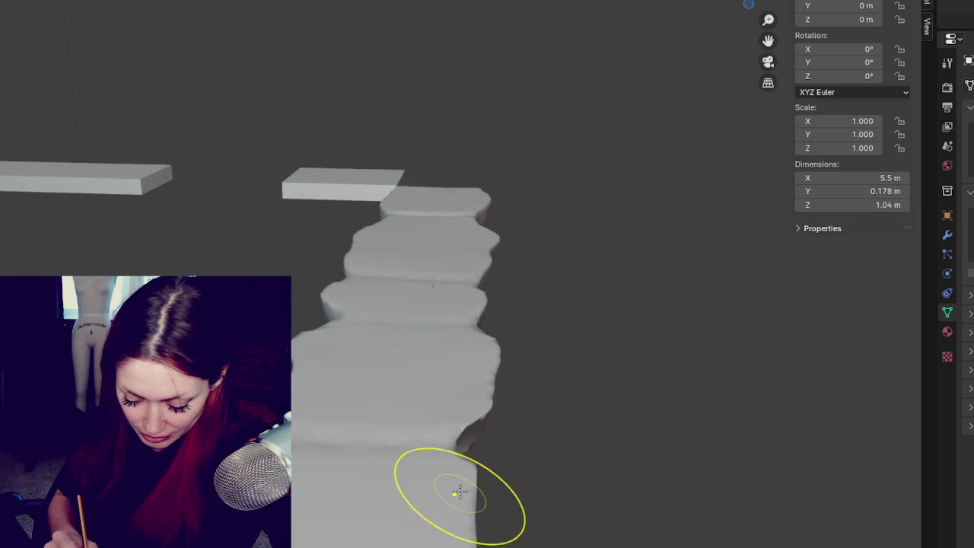
pyautogui.moveTo(467, 485); pyautogui.dragTo(496, 518)
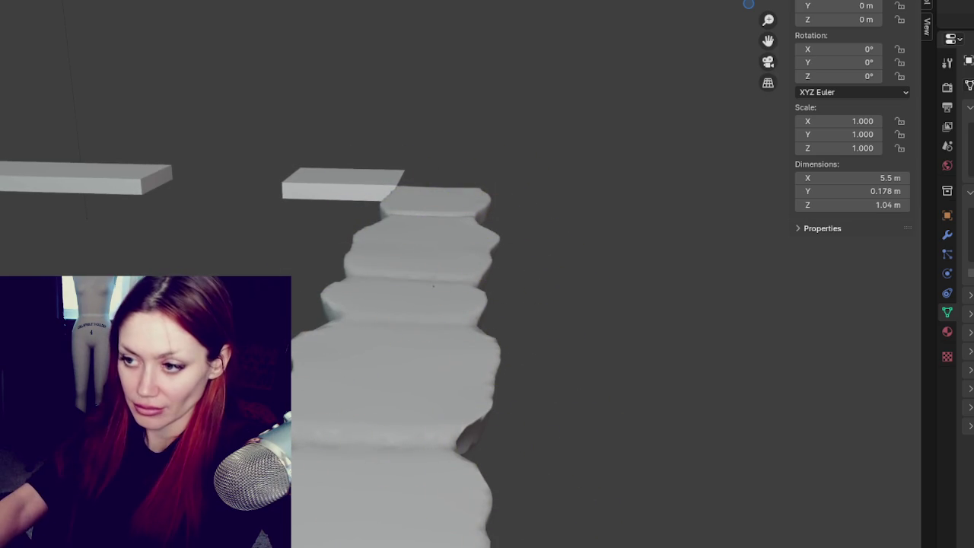
pyautogui.moveTo(357, 453); pyautogui.dragTo(327, 457, button='middle')
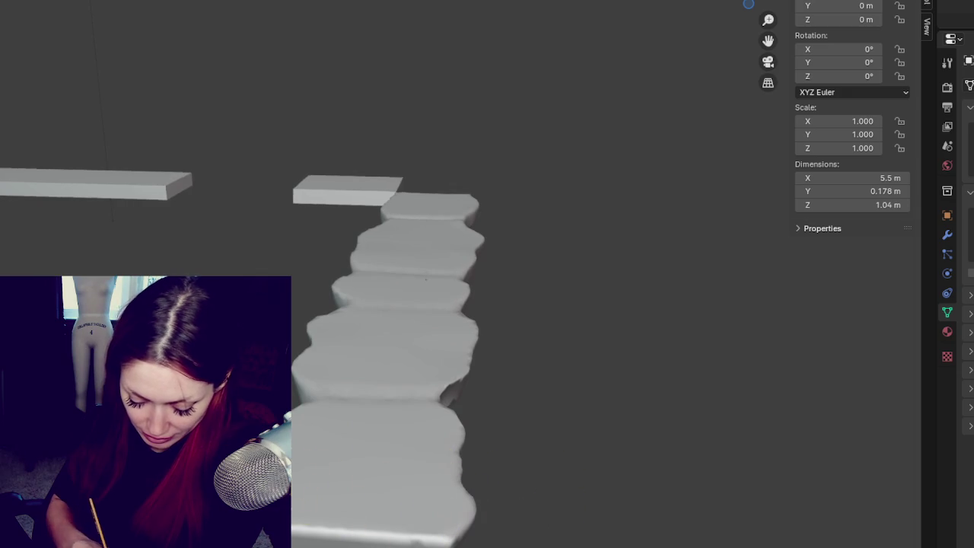
pyautogui.moveTo(441, 525); pyautogui.dragTo(347, 525)
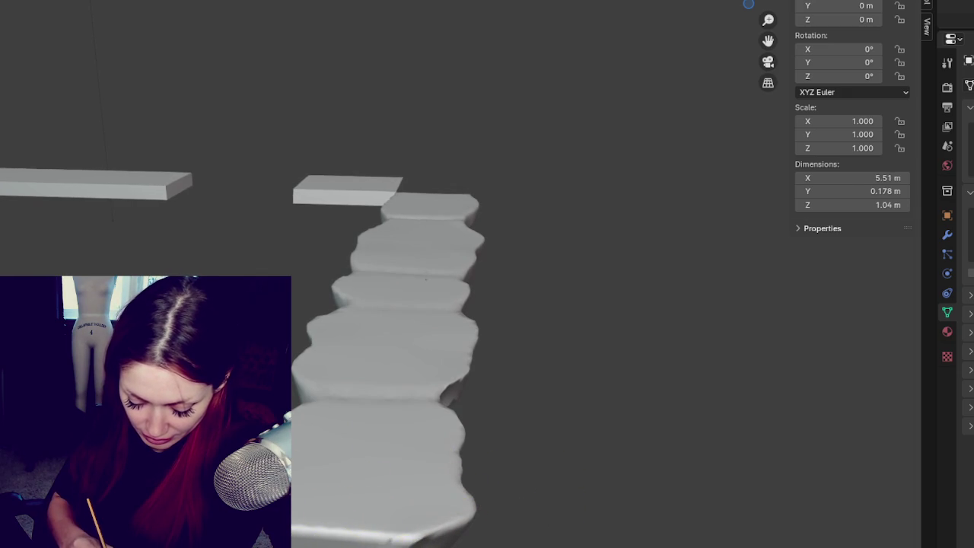
# Reshape the front slab, its right edge and upper-left edge from side and top views
pyautogui.moveTo(490, 482); pyautogui.dragTo(561, 542, button='middle')
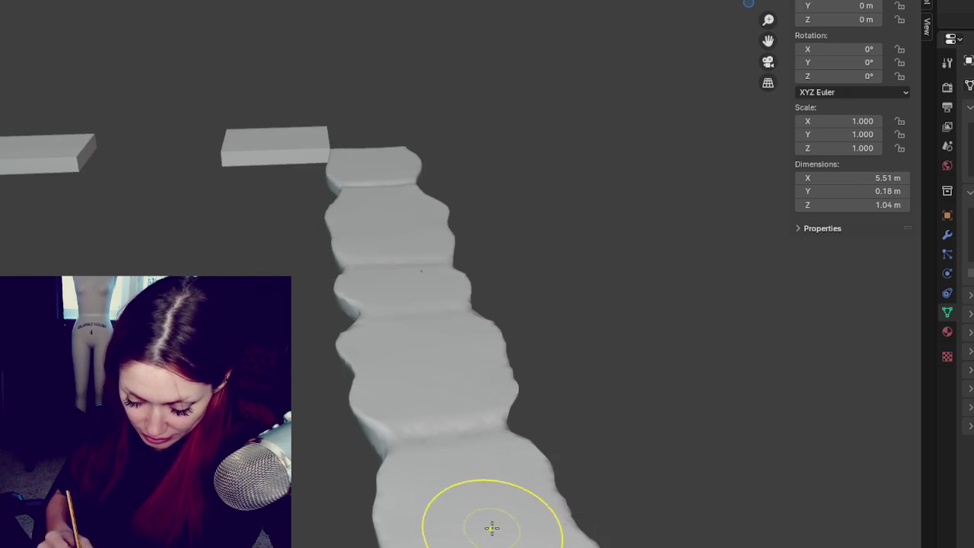
pyautogui.moveTo(480, 474)
pyautogui.mouseDown(button='middle')
pyautogui.moveTo(465, 385)
pyautogui.moveTo(436, 305)
pyautogui.moveTo(433, 315)
pyautogui.mouseUp(button='middle')
pyautogui.moveTo(279, 221)
pyautogui.mouseDown()
pyautogui.moveTo(305, 207)
pyautogui.moveTo(442, 234)
pyautogui.mouseUp()
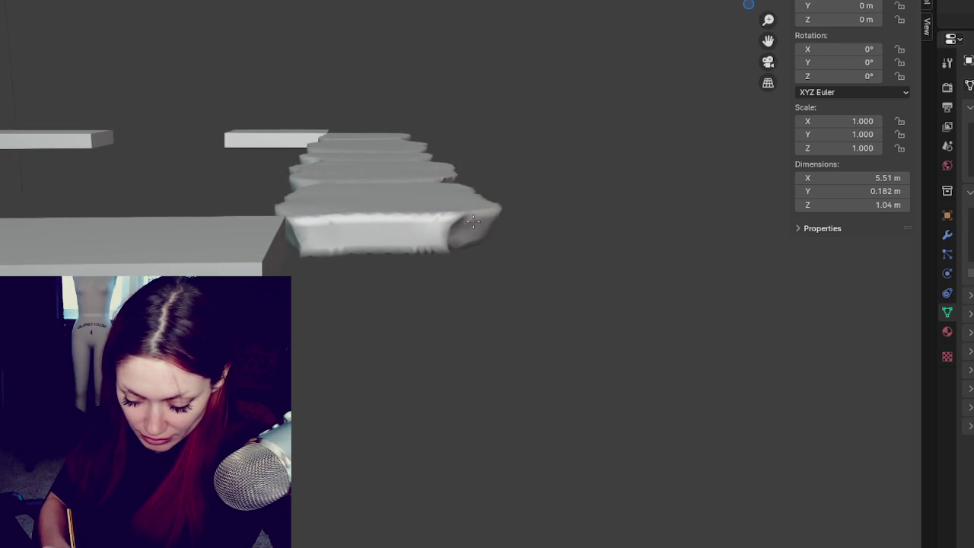
pyautogui.moveTo(478, 221); pyautogui.dragTo(483, 233, button='middle')
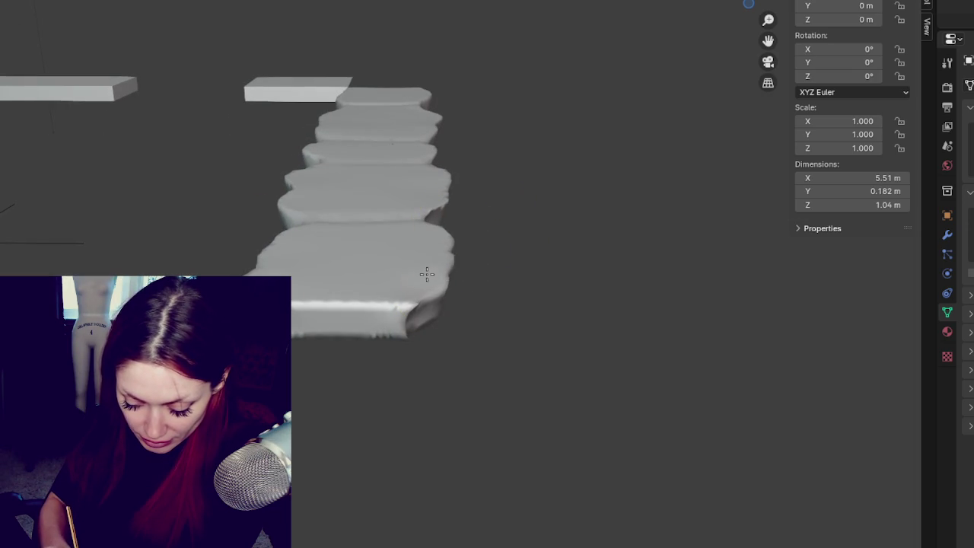
pyautogui.moveTo(449, 208); pyautogui.dragTo(424, 254)
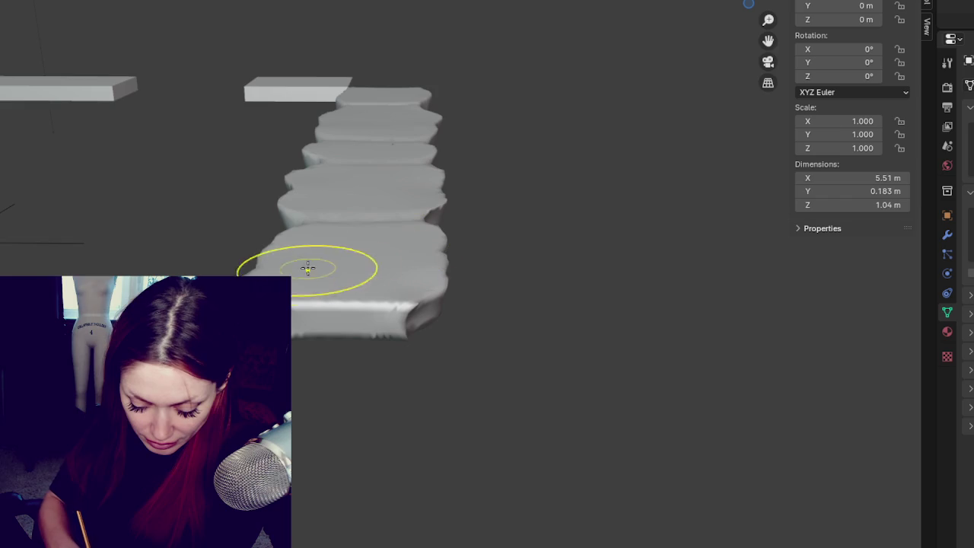
pyautogui.moveTo(495, 283); pyautogui.dragTo(416, 112, button='middle')
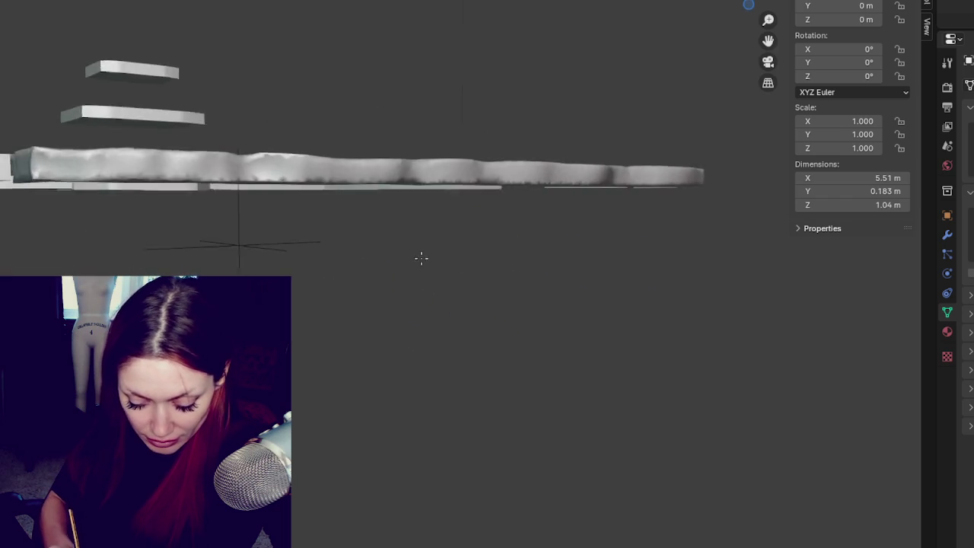
pyautogui.moveTo(261, 135); pyautogui.dragTo(243, 125)
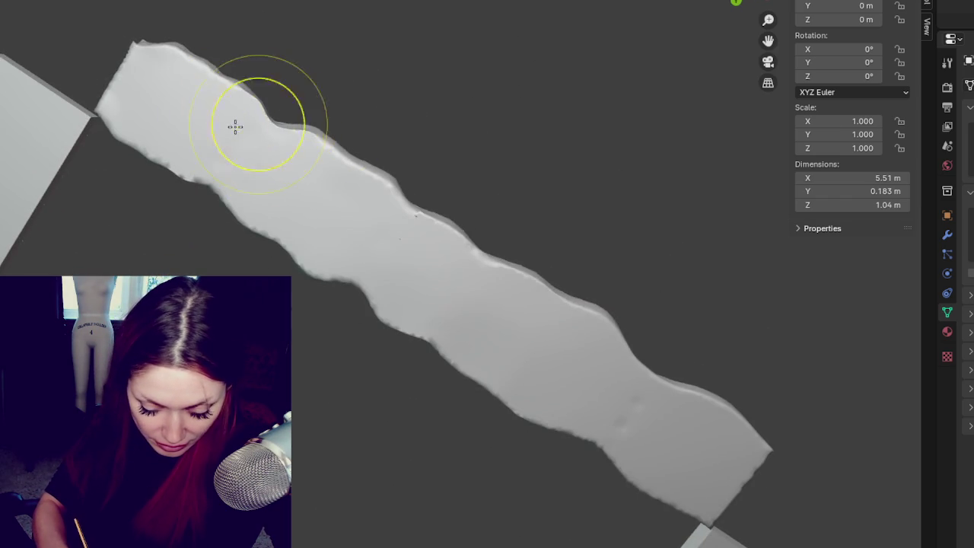
# Push in the slab's upper edge, reshape its lower edge and smooth the lower-right end
pyautogui.click(145, 155)
pyautogui.click(137, 48)
pyautogui.click(402, 141)
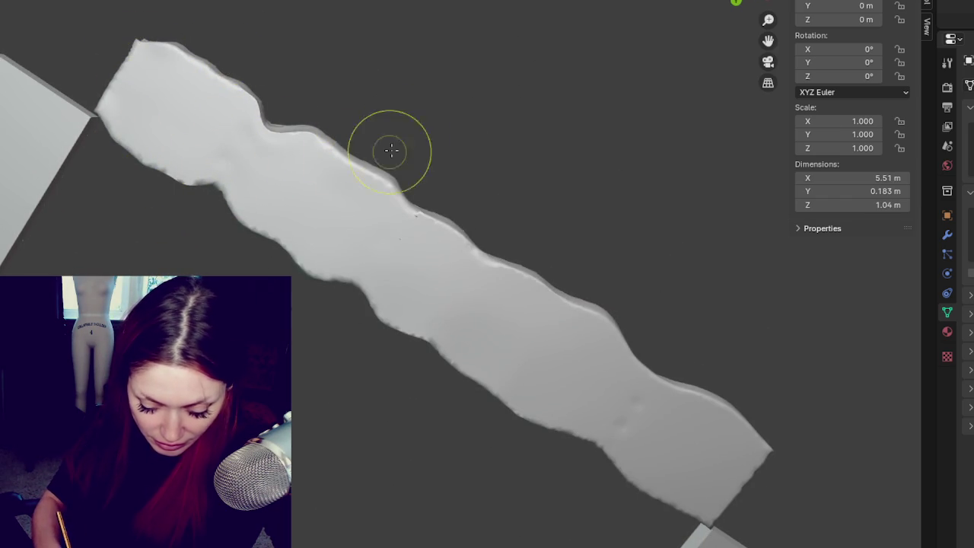
pyautogui.moveTo(374, 163); pyautogui.dragTo(280, 249)
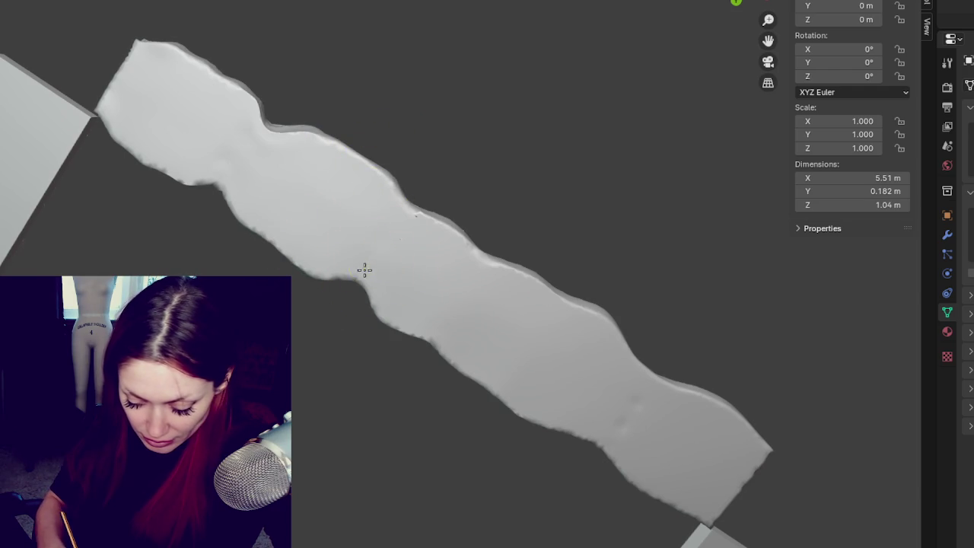
pyautogui.moveTo(393, 215); pyautogui.dragTo(472, 284, button='middle')
pyautogui.moveTo(472, 284); pyautogui.dragTo(642, 435)
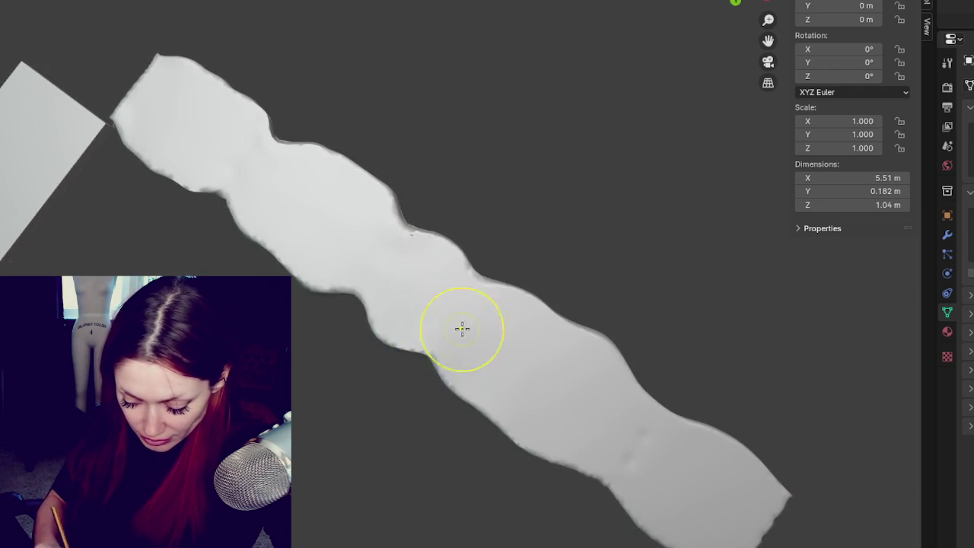
pyautogui.moveTo(567, 540)
pyautogui.mouseDown()
pyautogui.moveTo(695, 441)
pyautogui.moveTo(750, 474)
pyautogui.moveTo(646, 515)
pyautogui.moveTo(708, 536)
pyautogui.mouseUp()
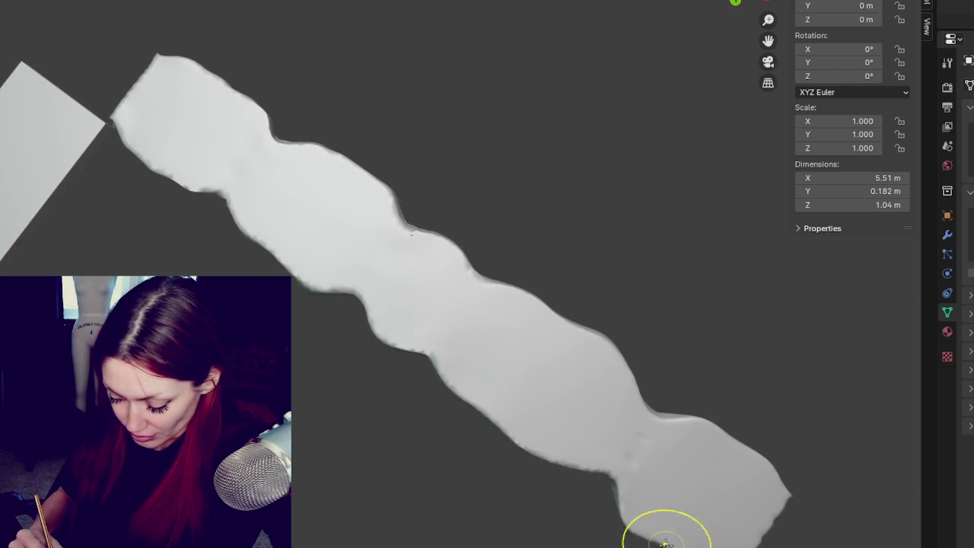
pyautogui.moveTo(533, 474)
pyautogui.mouseDown(button='middle')
pyautogui.moveTo(579, 329)
pyautogui.moveTo(581, 373)
pyautogui.moveTo(442, 373)
pyautogui.moveTo(429, 363)
pyautogui.mouseUp(button='middle')
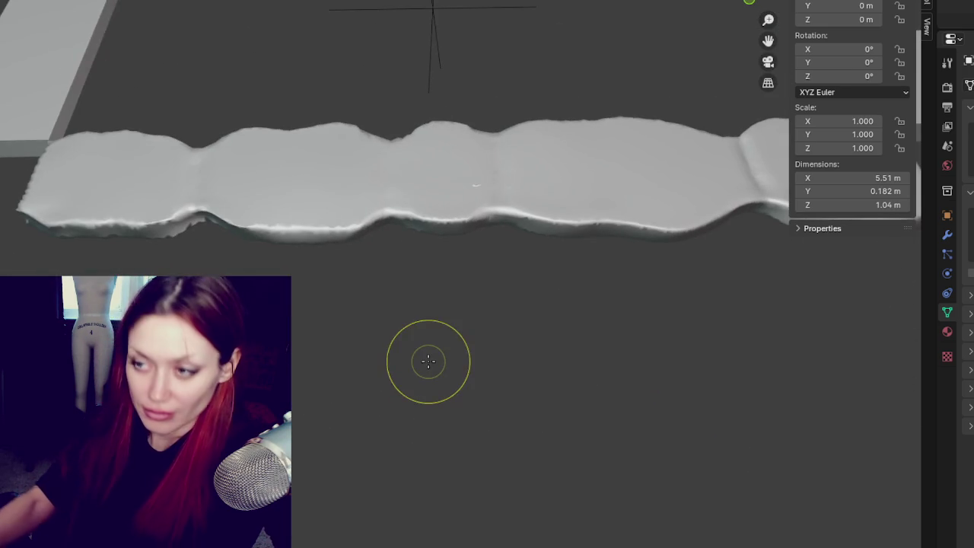
# From a top-down view, undo the stroke that flattened the slabs
pyautogui.scroll(2, 347, 425)
pyautogui.moveTo(348, 425)
pyautogui.mouseDown(button='middle')
pyautogui.moveTo(455, 319)
pyautogui.moveTo(522, 435)
pyautogui.mouseUp(button='middle')
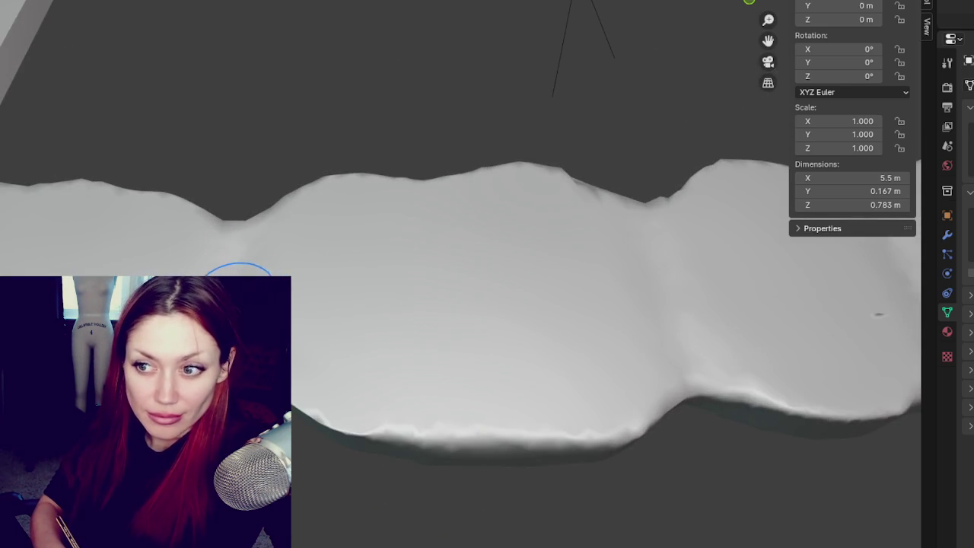
pyautogui.moveTo(217, 272); pyautogui.dragTo(239, 217, button='middle')
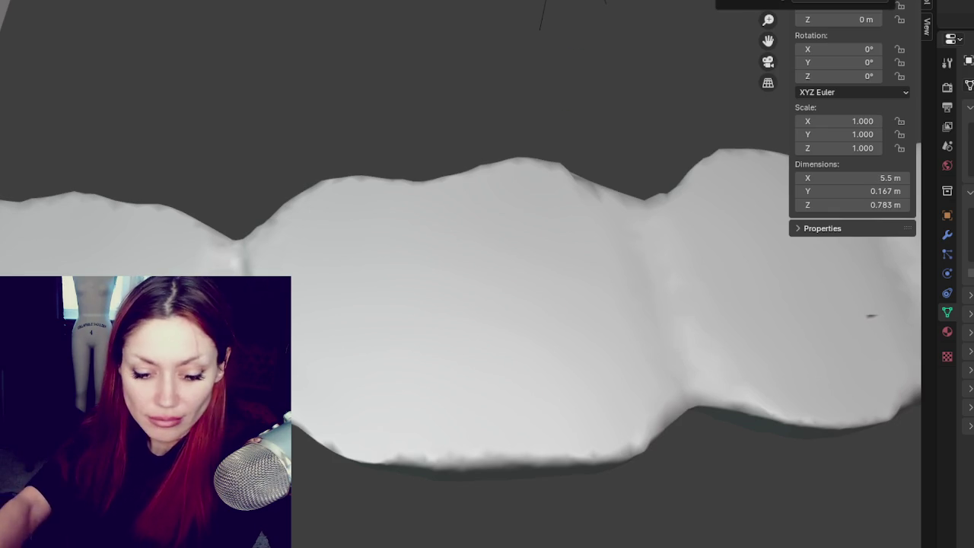
pyautogui.hotkey('ctrl', 'z')
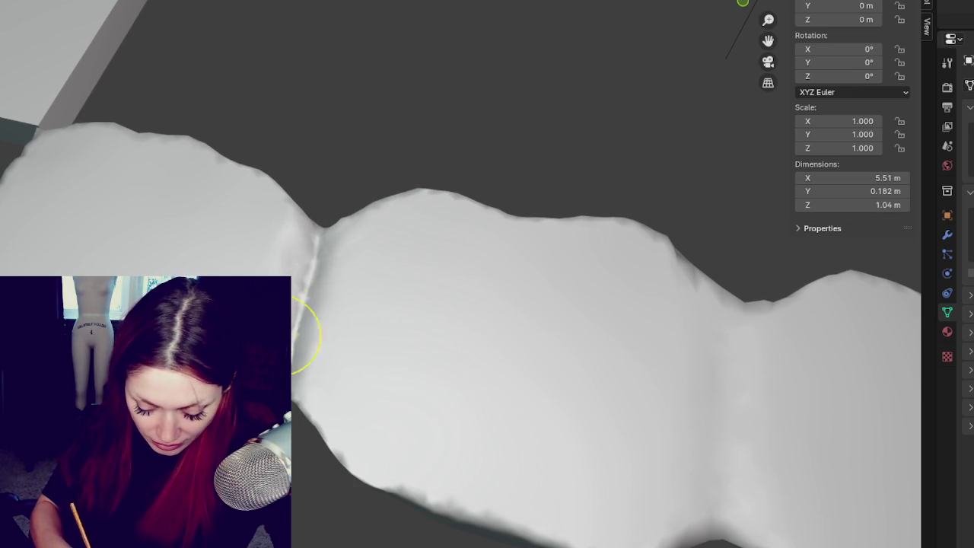
# Carve and deepen a sharp crease along the joint between two adjacent slabs
pyautogui.moveTo(288, 262)
pyautogui.mouseDown()
pyautogui.moveTo(305, 338)
pyautogui.moveTo(297, 425)
pyautogui.mouseUp()
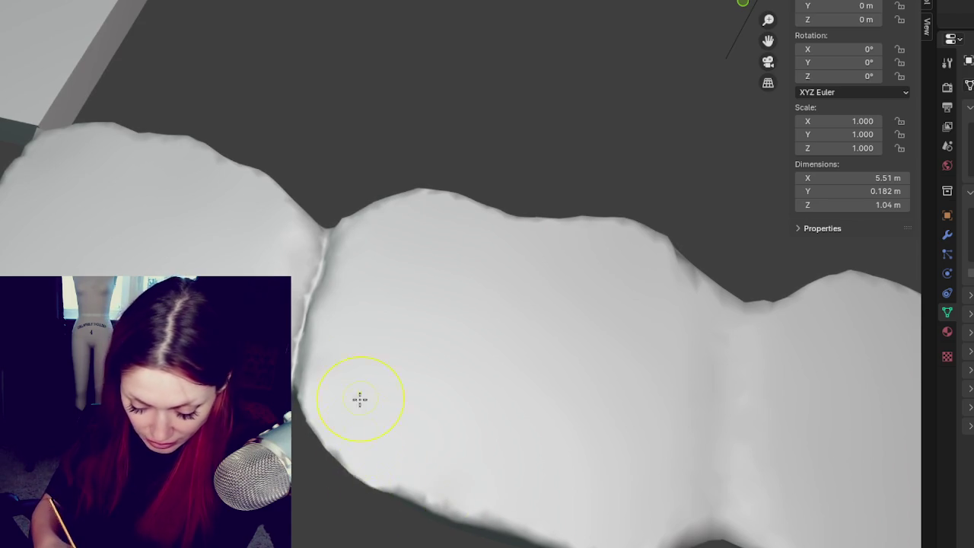
pyautogui.moveTo(361, 431); pyautogui.dragTo(346, 435, button='middle')
pyautogui.moveTo(346, 435); pyautogui.dragTo(295, 473)
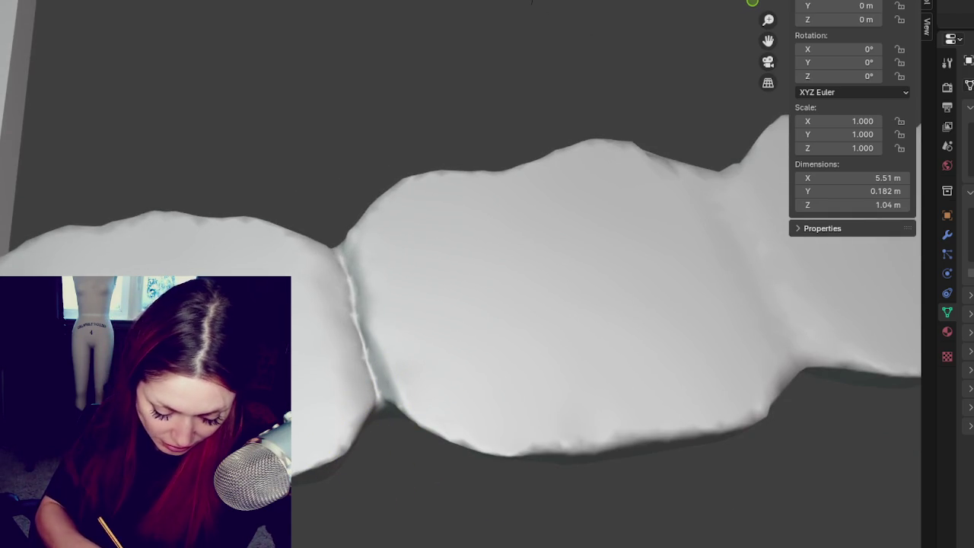
pyautogui.moveTo(531, 2)
pyautogui.mouseDown(button='middle')
pyautogui.moveTo(563, 16)
pyautogui.moveTo(480, 320)
pyautogui.mouseUp(button='middle')
pyautogui.moveTo(387, 315)
pyautogui.mouseDown(button='middle')
pyautogui.moveTo(550, 429)
pyautogui.moveTo(476, 269)
pyautogui.mouseUp(button='middle')
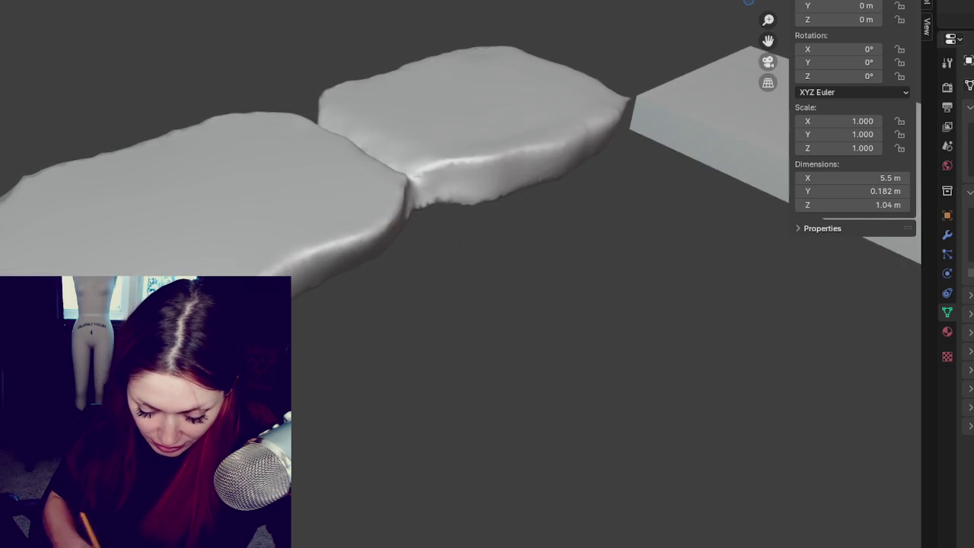
# Try a stroke along the slab's front edge from a low side view, then undo it
pyautogui.moveTo(392, 220); pyautogui.dragTo(328, 307, button='middle')
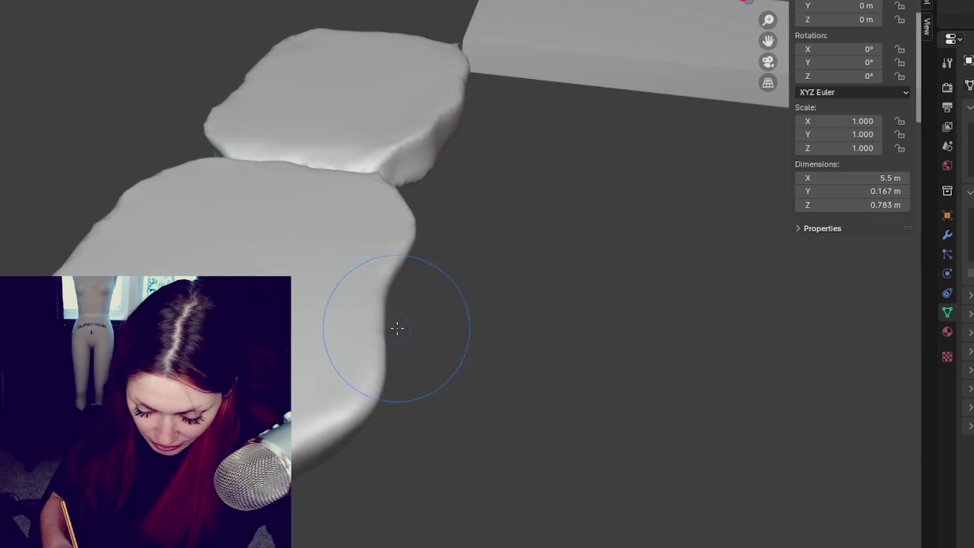
pyautogui.moveTo(248, 396); pyautogui.dragTo(400, 272, button='middle')
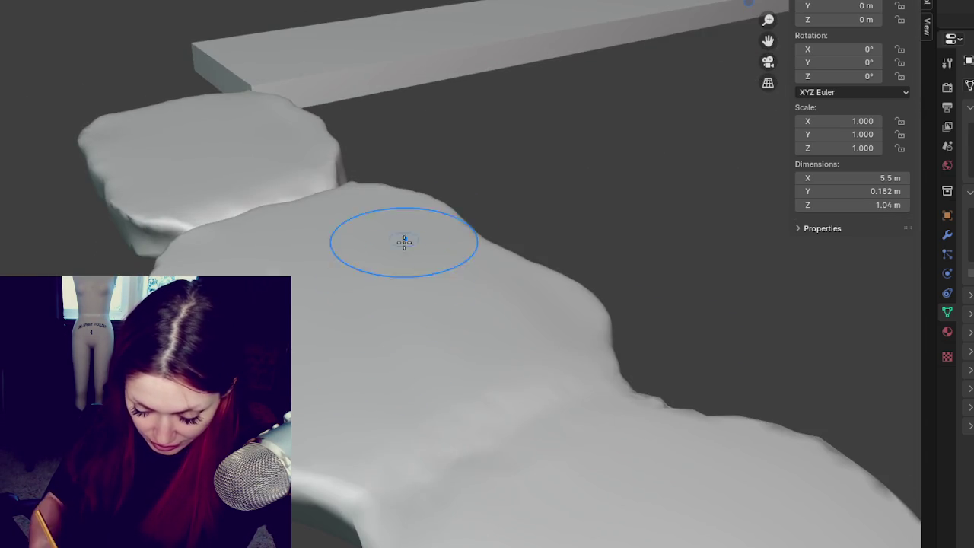
pyautogui.moveTo(374, 461); pyautogui.dragTo(687, 306, button='middle')
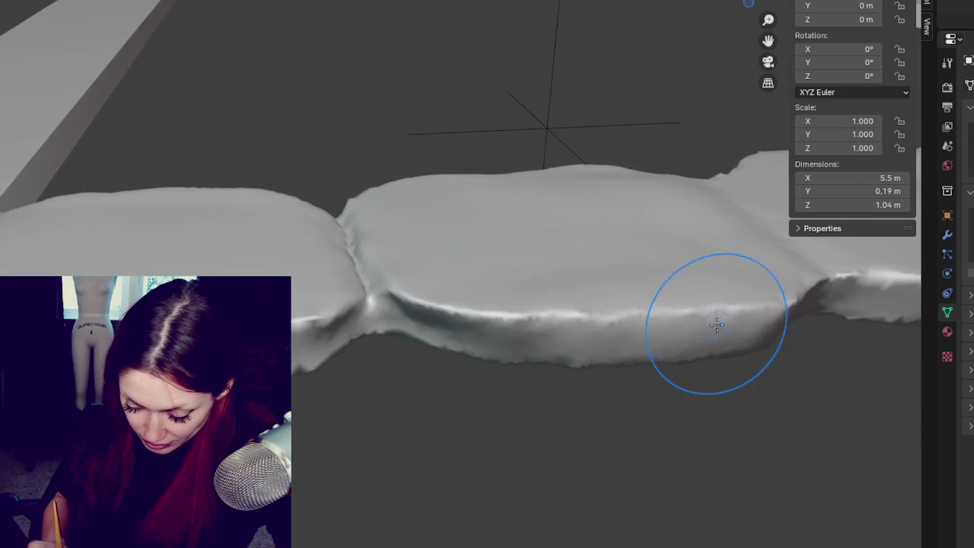
pyautogui.moveTo(533, 337)
pyautogui.mouseDown()
pyautogui.moveTo(504, 348)
pyautogui.moveTo(464, 327)
pyautogui.mouseUp()
pyautogui.hotkey('ctrl', 'z')
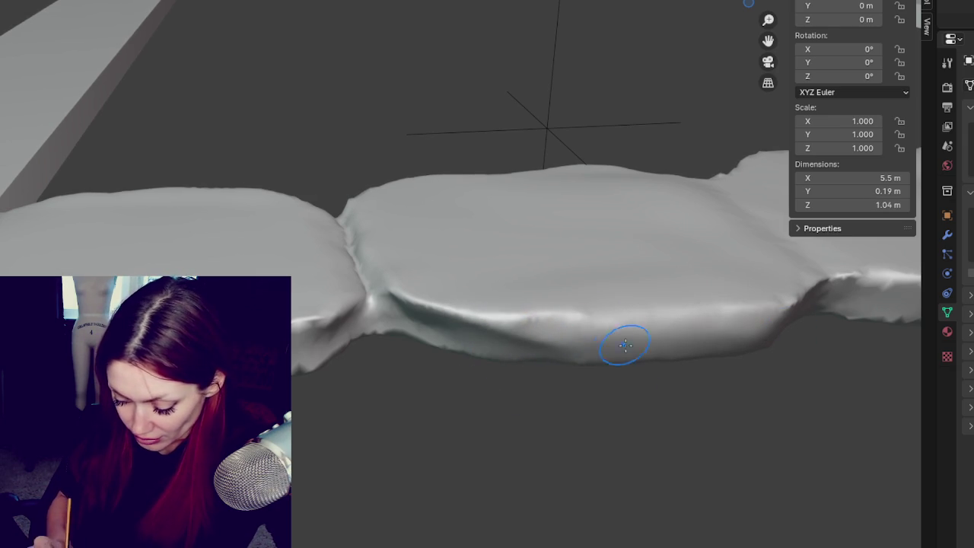
# Reshape the slab's top surface and left portion, undoing then redoing the last stroke
pyautogui.moveTo(601, 317); pyautogui.dragTo(681, 376, button='middle')
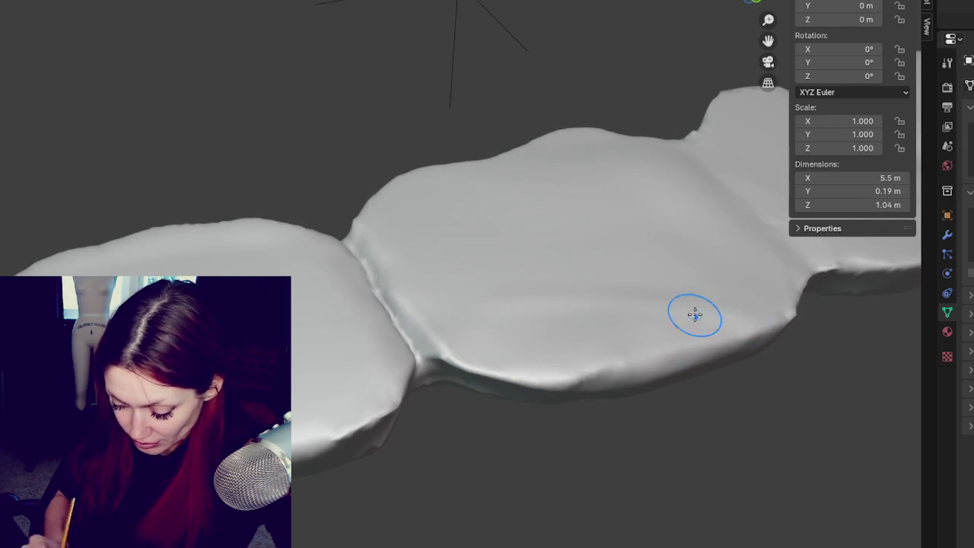
pyautogui.moveTo(720, 304); pyautogui.dragTo(706, 242, button='middle')
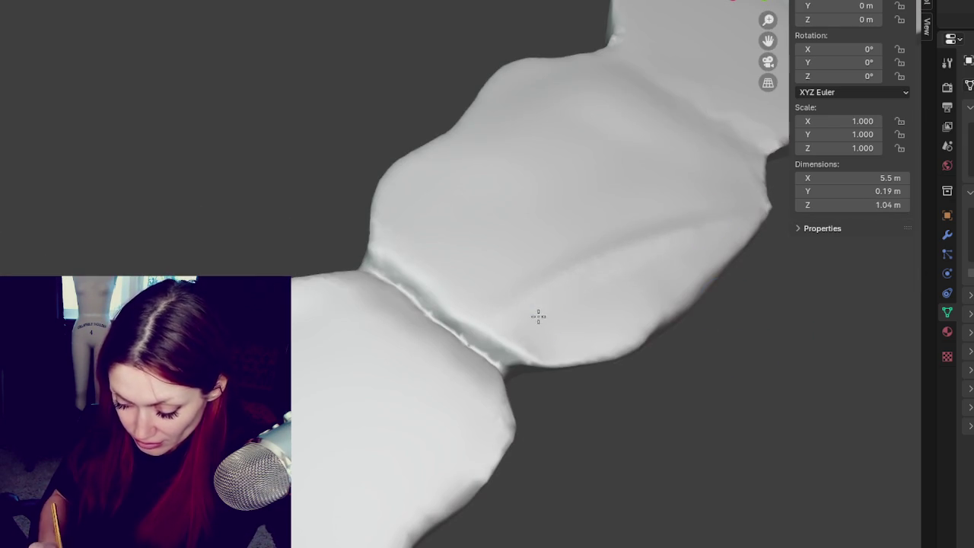
pyautogui.moveTo(648, 256); pyautogui.dragTo(672, 223, button='middle')
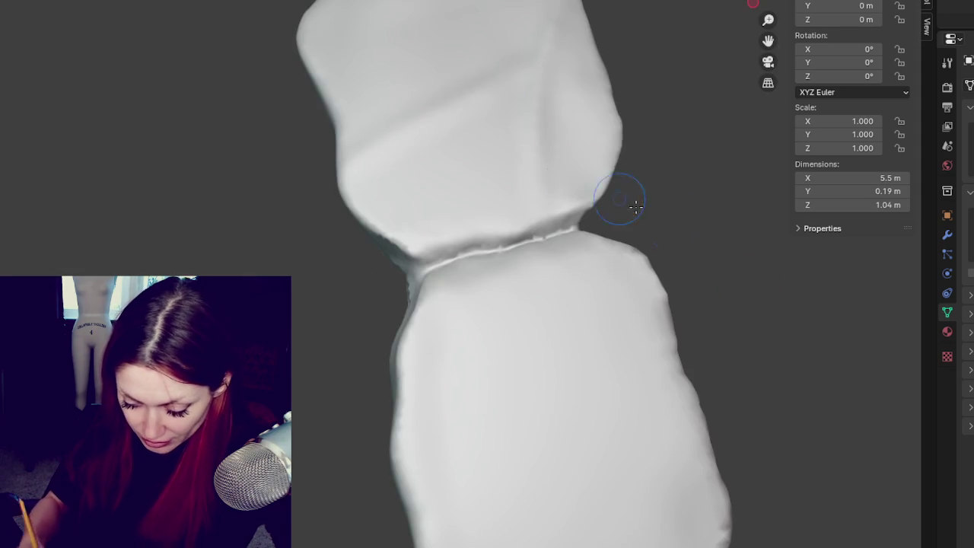
pyautogui.moveTo(416, 128)
pyautogui.mouseDown(button='middle')
pyautogui.moveTo(707, 72)
pyautogui.moveTo(323, 136)
pyautogui.mouseUp(button='middle')
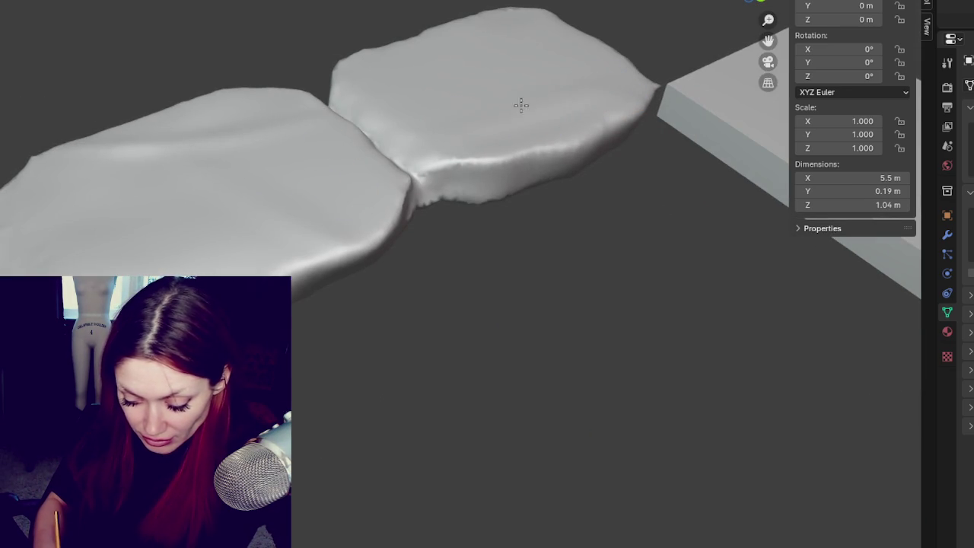
pyautogui.moveTo(593, 79)
pyautogui.mouseDown()
pyautogui.moveTo(493, 102)
pyautogui.moveTo(442, 128)
pyautogui.moveTo(538, 64)
pyautogui.moveTo(515, 74)
pyautogui.mouseUp()
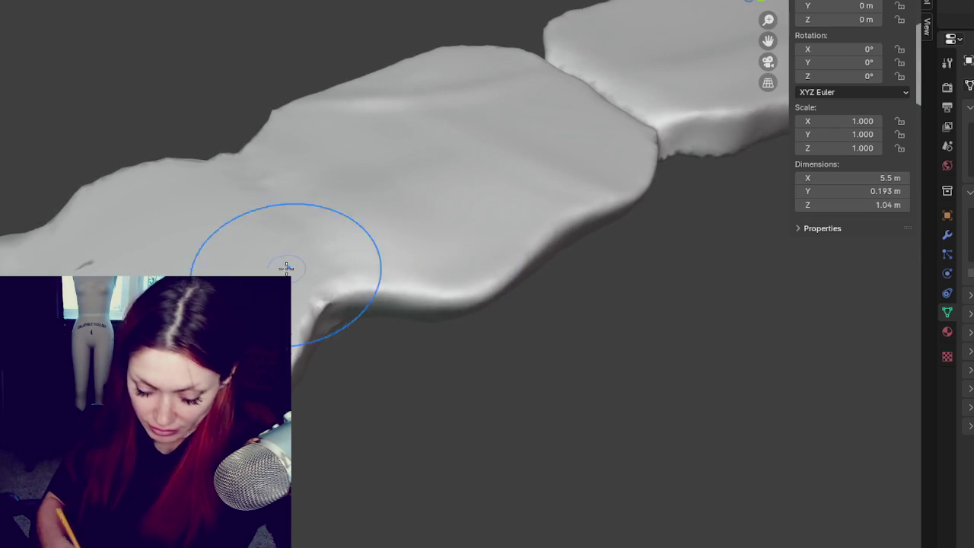
pyautogui.moveTo(118, 320); pyautogui.dragTo(11, 248)
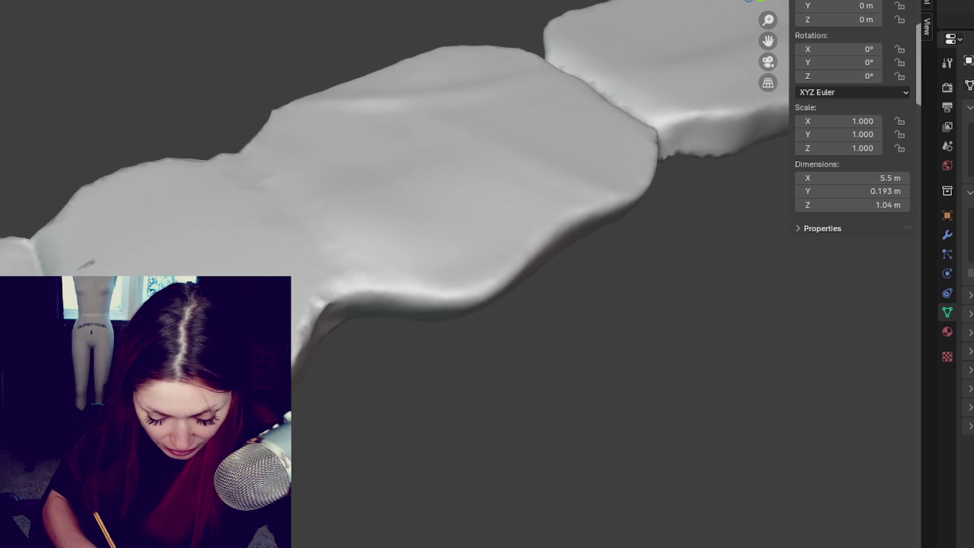
pyautogui.hotkey('ctrl', 'z')
pyautogui.moveTo(91, 228)
pyautogui.mouseDown(button='middle')
pyautogui.moveTo(45, 266)
pyautogui.moveTo(121, 272)
pyautogui.mouseUp(button='middle')
pyautogui.hotkey('ctrl', 'shift', 'z')
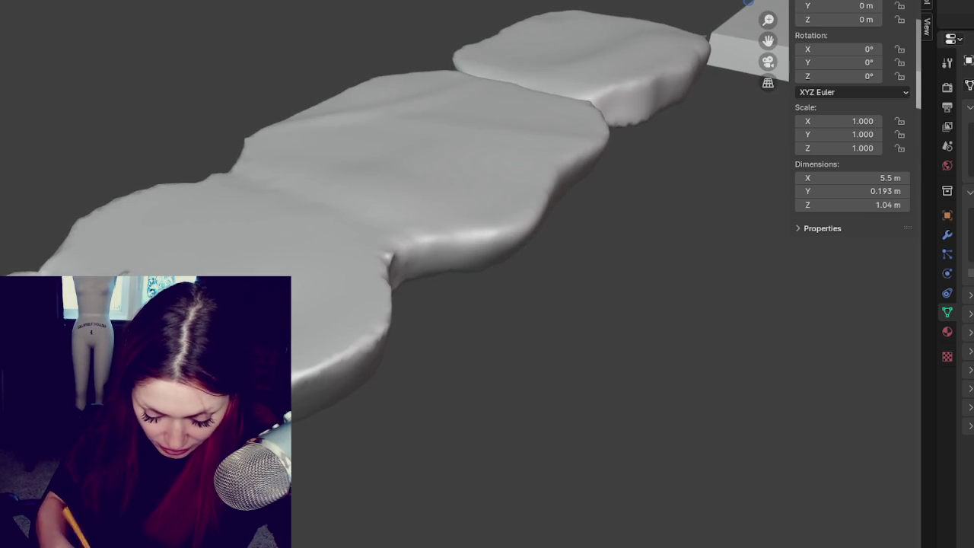
# Deepen the crease along the middle seam between two slabs, then undo back to the softer seam
pyautogui.moveTo(411, 396); pyautogui.dragTo(429, 411, button='middle')
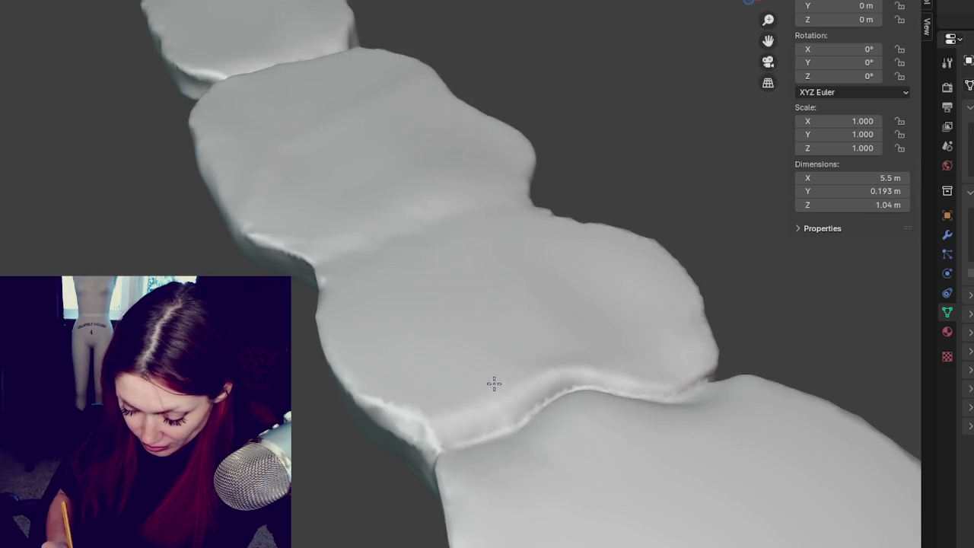
pyautogui.moveTo(510, 377); pyautogui.dragTo(517, 430, button='middle')
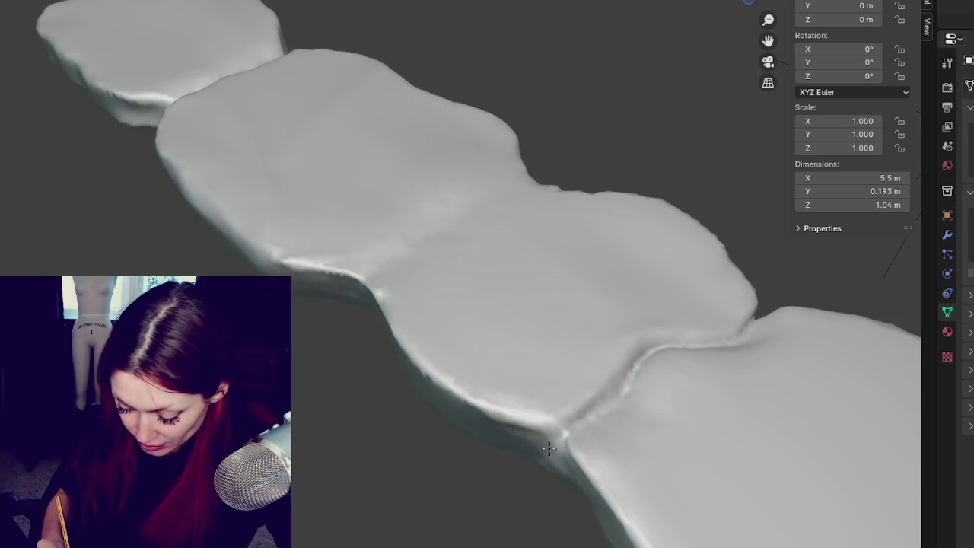
pyautogui.moveTo(580, 439); pyautogui.dragTo(671, 264, button='middle')
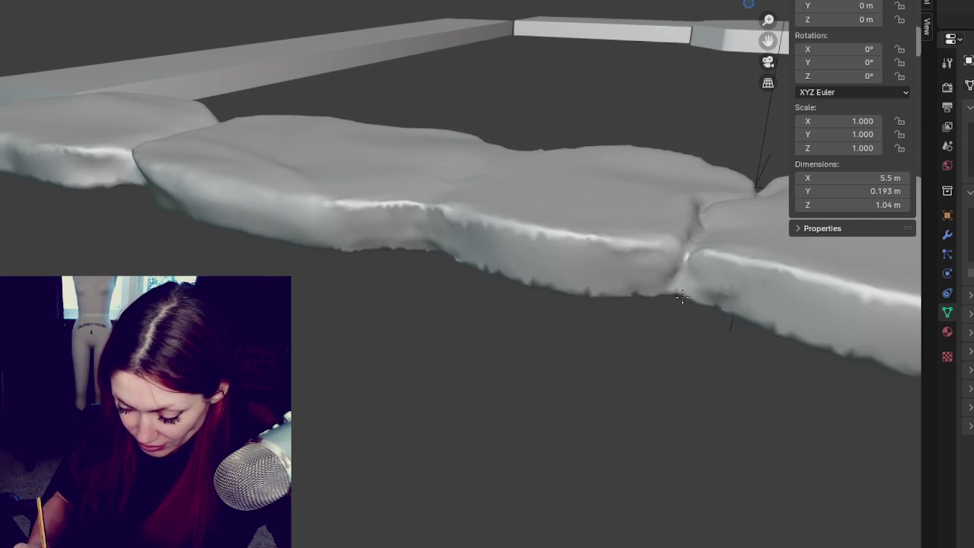
pyautogui.moveTo(674, 261)
pyautogui.mouseDown()
pyautogui.moveTo(690, 275)
pyautogui.moveTo(674, 271)
pyautogui.mouseUp()
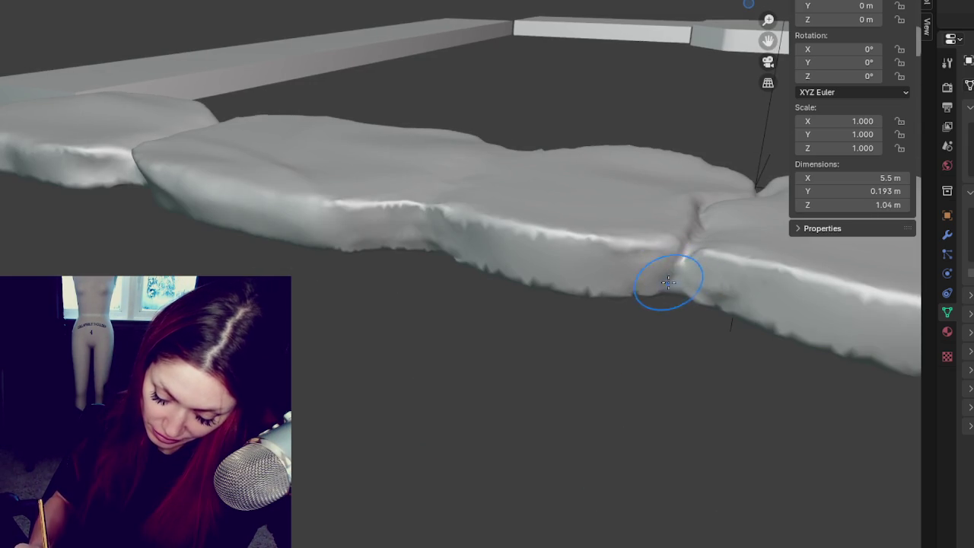
pyautogui.moveTo(677, 278); pyautogui.dragTo(743, 305, button='middle')
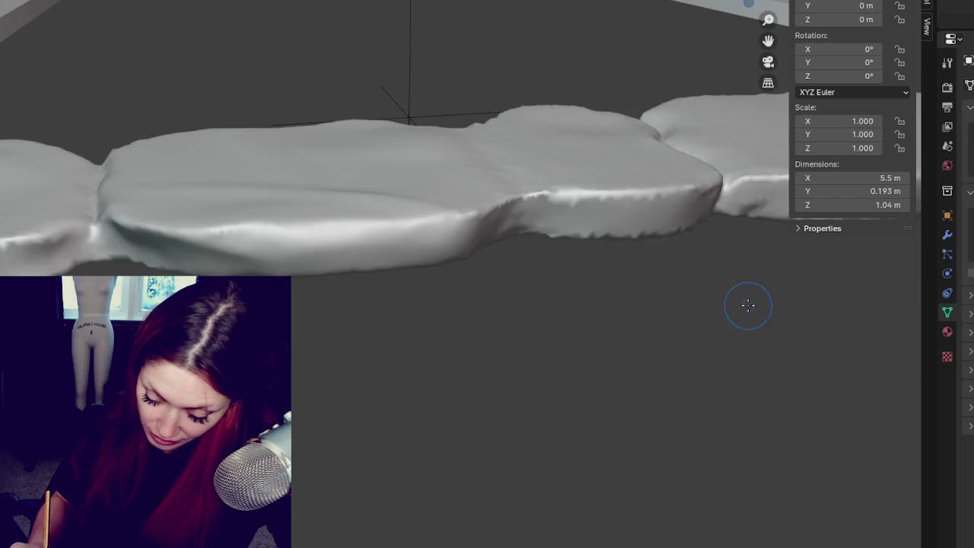
pyautogui.moveTo(528, 195); pyautogui.dragTo(522, 291, button='middle')
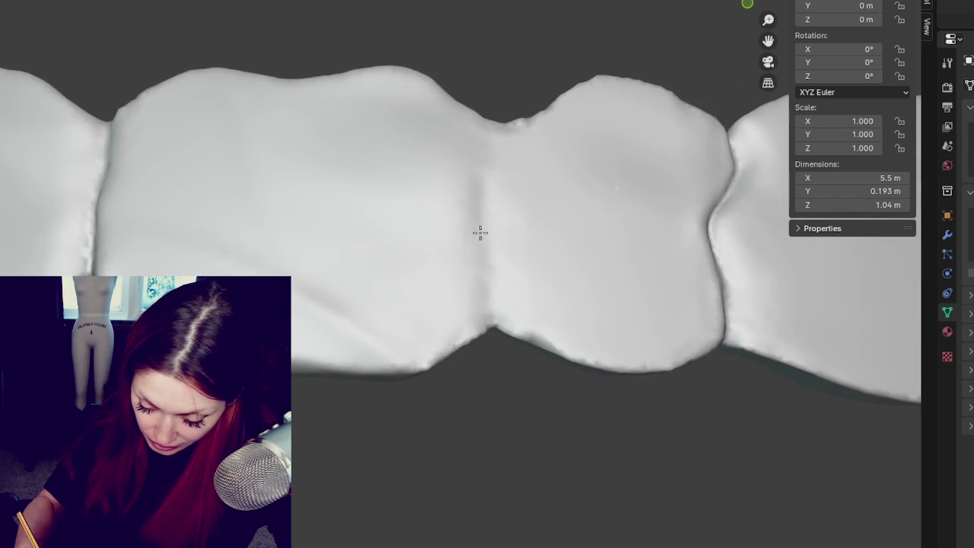
pyautogui.moveTo(474, 110)
pyautogui.mouseDown()
pyautogui.moveTo(489, 203)
pyautogui.moveTo(507, 114)
pyautogui.moveTo(487, 152)
pyautogui.moveTo(488, 228)
pyautogui.mouseUp()
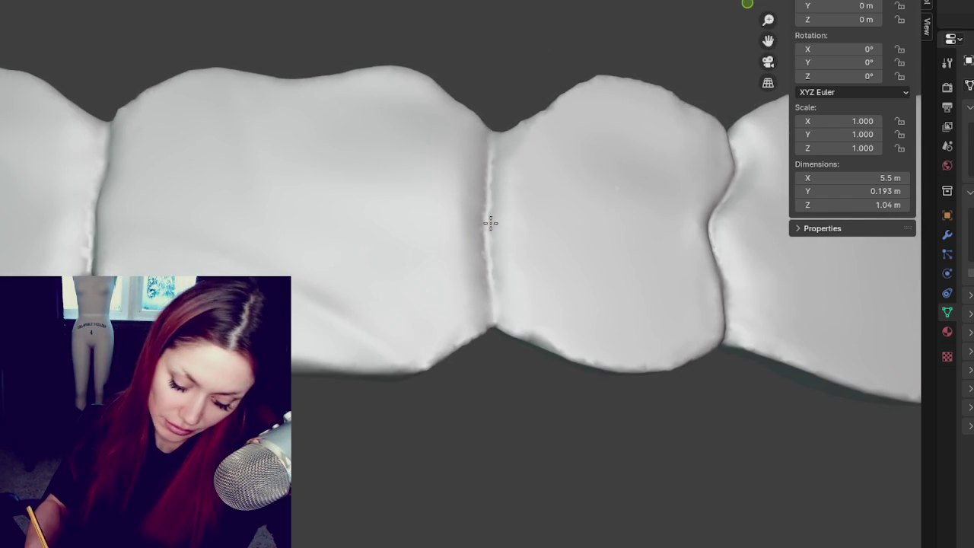
pyautogui.hotkey('ctrl', 'z')
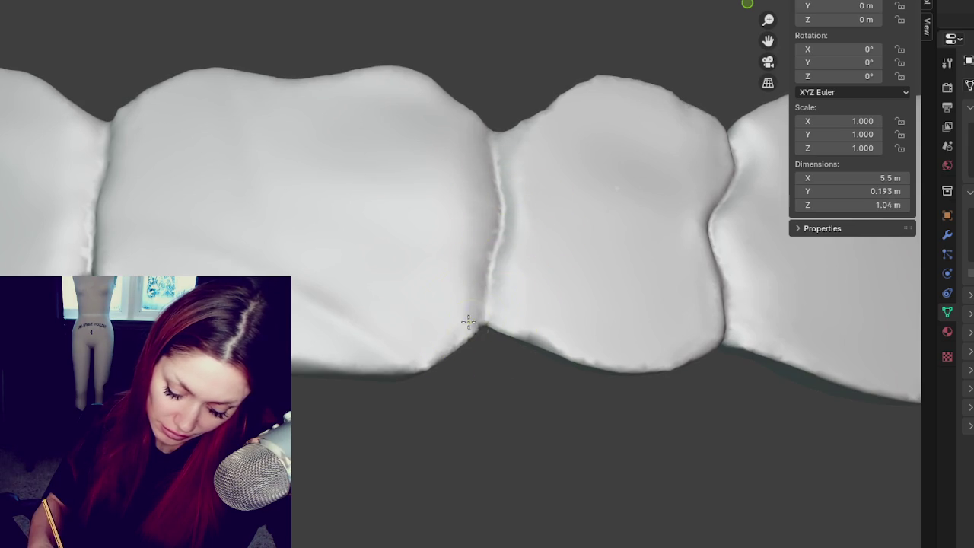
pyautogui.moveTo(515, 285); pyautogui.dragTo(144, 268, button='middle')
pyautogui.moveTo(499, 206); pyautogui.dragTo(647, 209, button='middle')
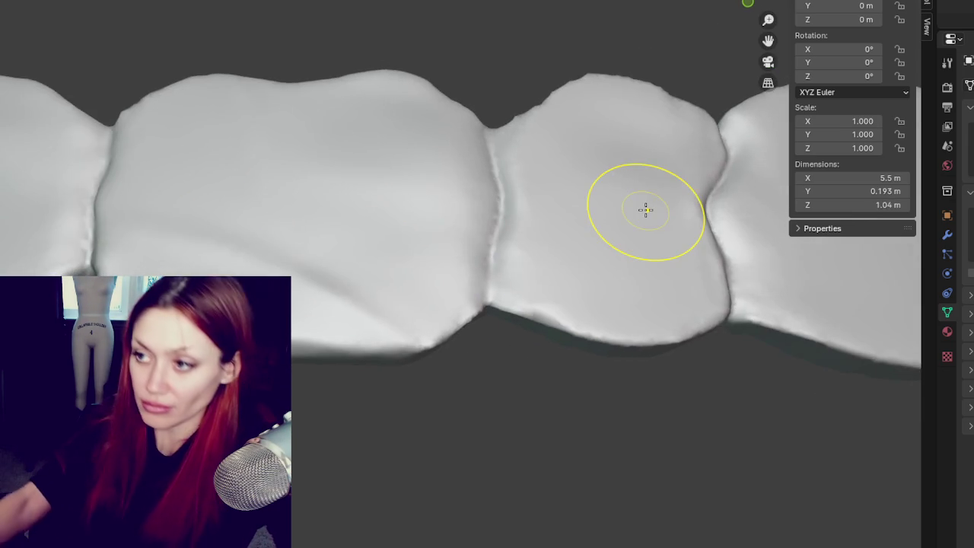
# Reshape the slab surface and dent its bottom edge, undoing the last stroke
pyautogui.scroll(-4, 495, 206)
pyautogui.keyDown('shift'); pyautogui.moveTo(495, 206); pyautogui.dragTo(198, 216, button='middle'); pyautogui.keyUp('shift')
pyautogui.scroll(4, 396, 278)
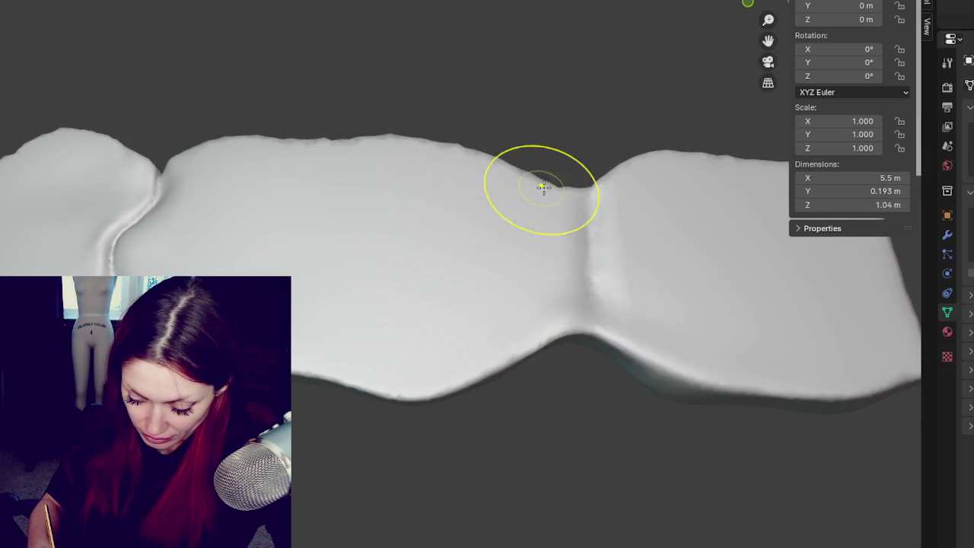
pyautogui.moveTo(270, 173); pyautogui.dragTo(554, 185)
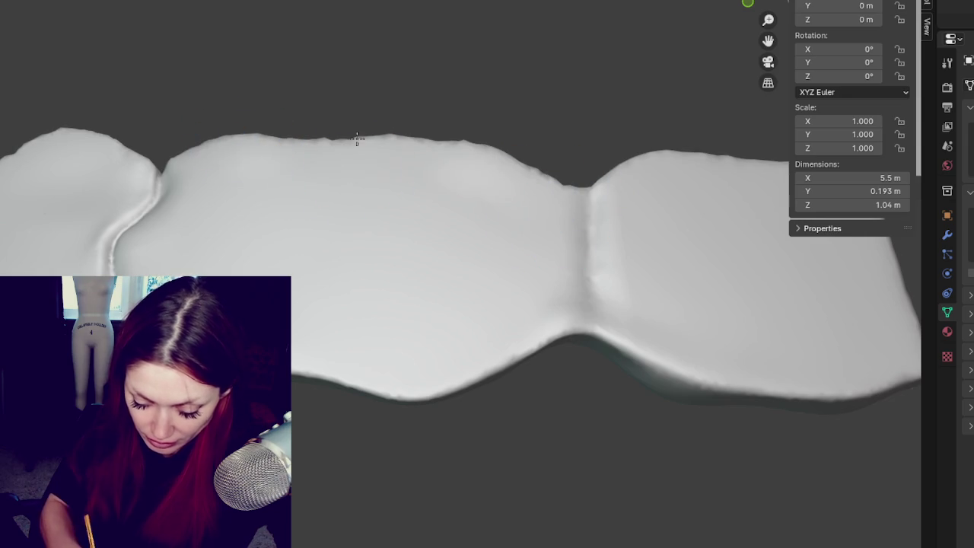
pyautogui.moveTo(407, 317); pyautogui.dragTo(528, 380)
pyautogui.moveTo(528, 380)
pyautogui.mouseDown(button='middle')
pyautogui.moveTo(629, 328)
pyautogui.moveTo(509, 243)
pyautogui.mouseUp(button='middle')
pyautogui.moveTo(509, 244); pyautogui.dragTo(244, 232)
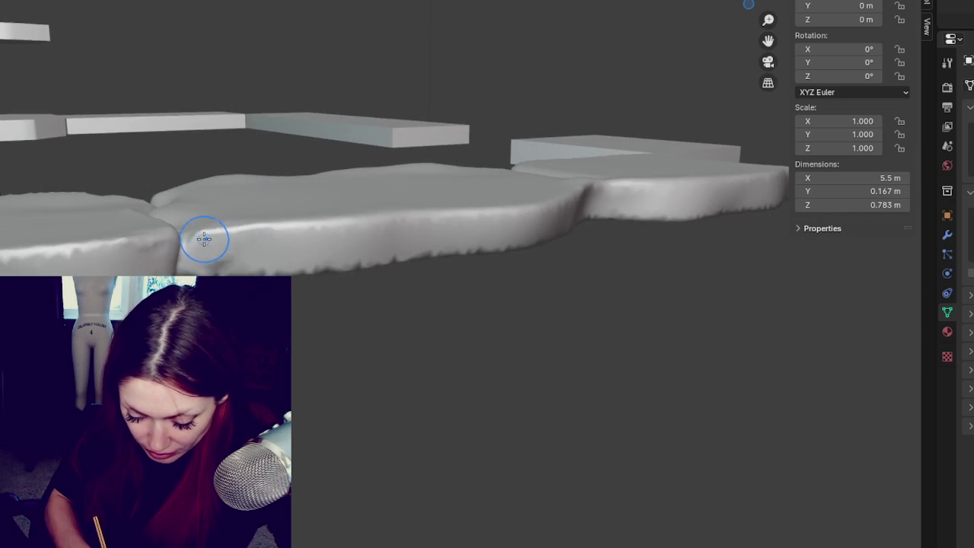
pyautogui.hotkey('ctrl', 'z')
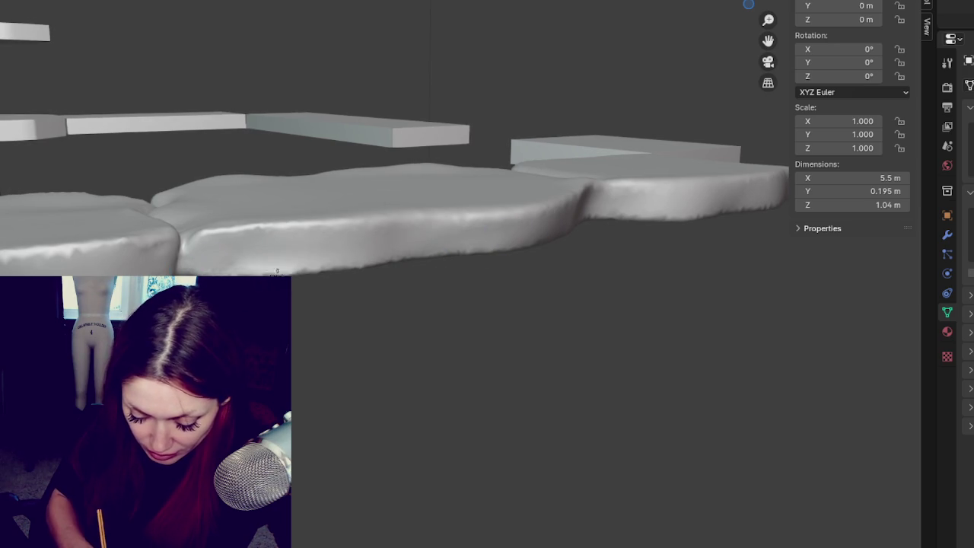
# Blend the seam between the two neighbouring slabs and start pulling the slab edge toward the block
pyautogui.moveTo(548, 250); pyautogui.dragTo(358, 236, button='middle')
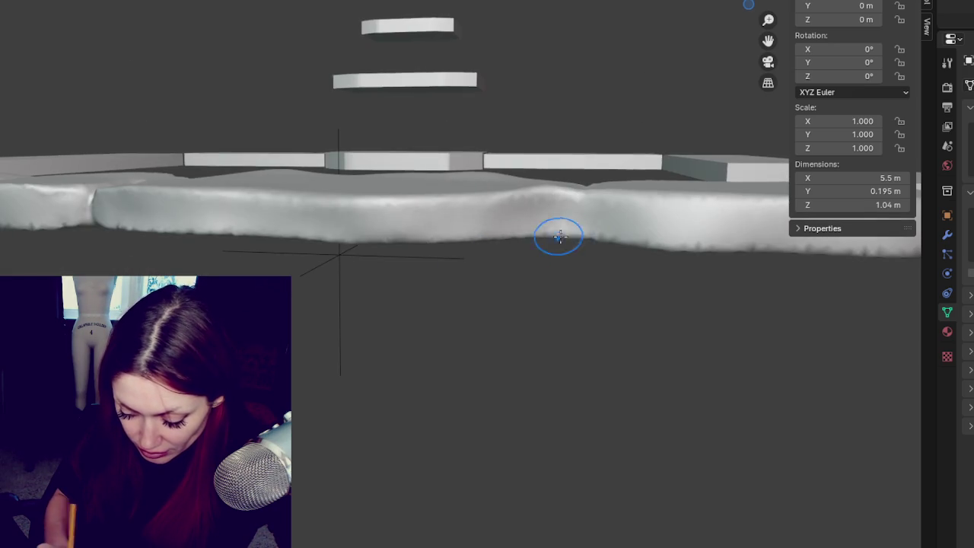
pyautogui.moveTo(569, 239); pyautogui.dragTo(596, 247, button='middle')
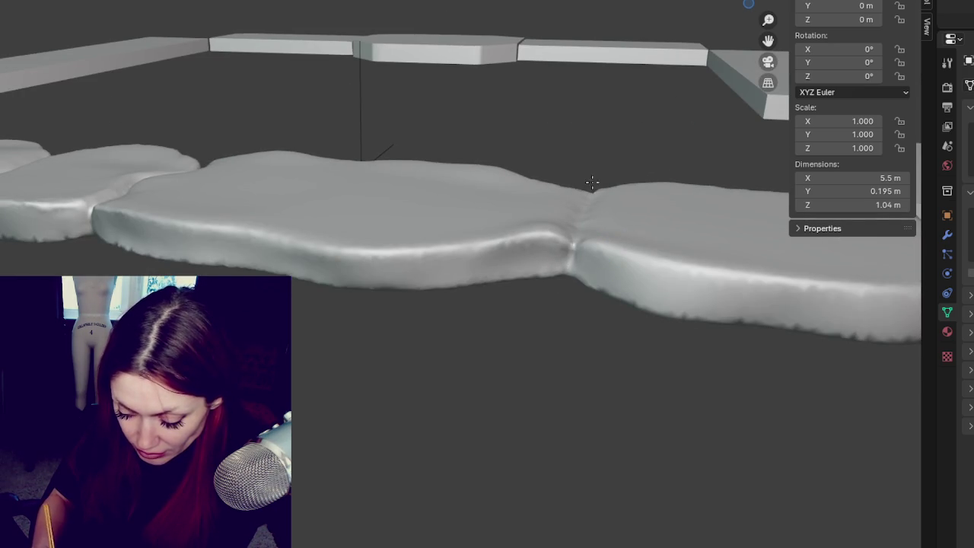
pyautogui.moveTo(623, 248); pyautogui.dragTo(525, 329, button='middle')
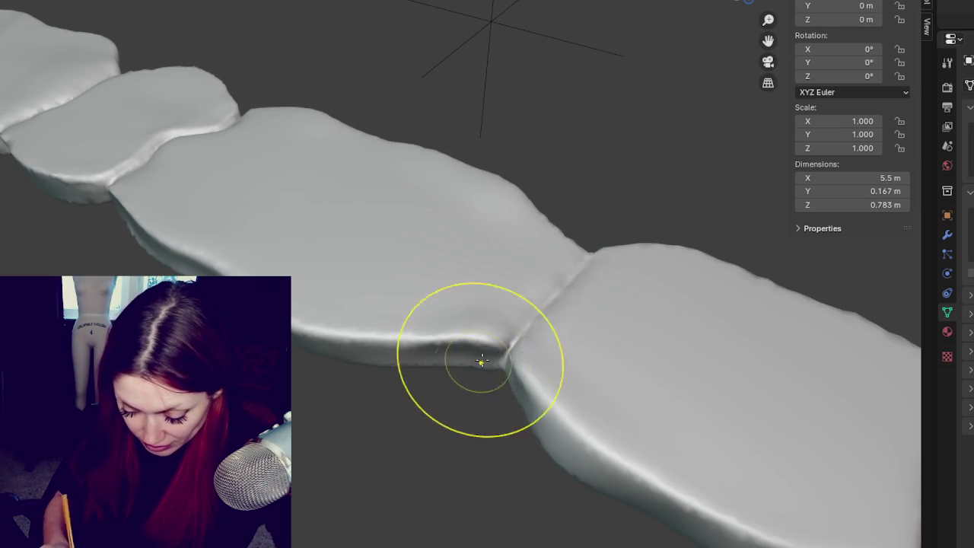
pyautogui.moveTo(446, 391); pyautogui.dragTo(564, 275)
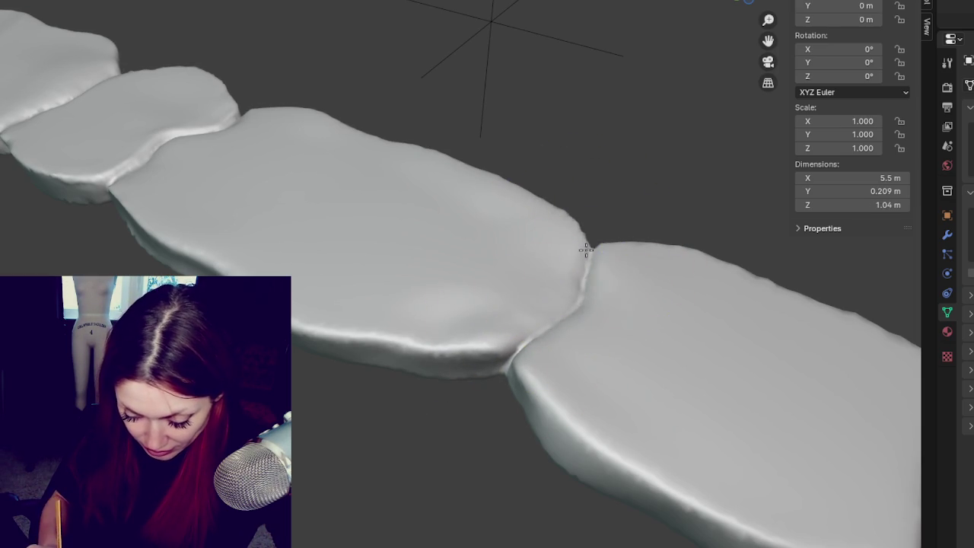
pyautogui.moveTo(535, 359); pyautogui.dragTo(525, 370, button='middle')
pyautogui.scroll(-2, 525, 371)
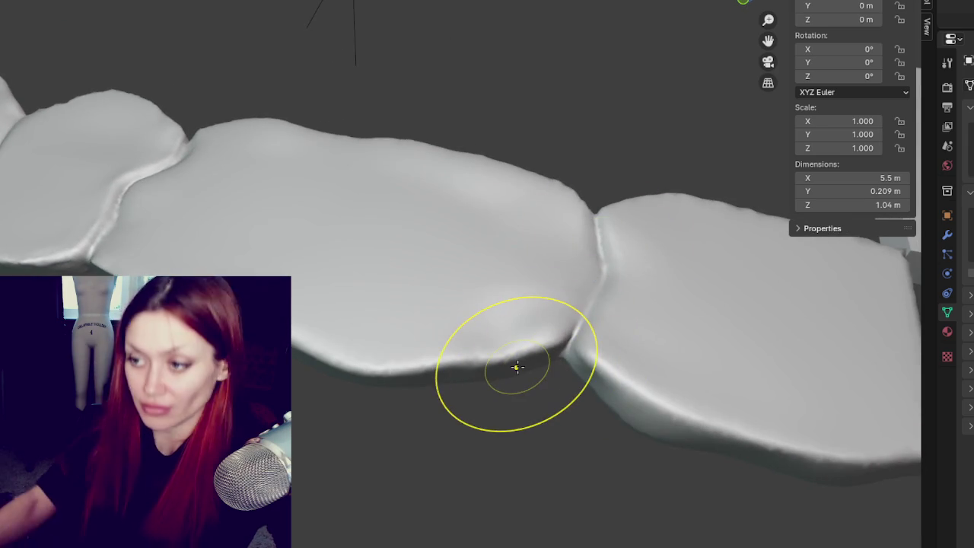
pyautogui.scroll(-5, 515, 366)
pyautogui.moveTo(402, 406)
pyautogui.mouseDown(button='middle')
pyautogui.moveTo(586, 337)
pyautogui.moveTo(404, 326)
pyautogui.moveTo(434, 369)
pyautogui.mouseUp(button='middle')
pyautogui.scroll(5, 433, 336)
pyautogui.moveTo(433, 336); pyautogui.dragTo(378, 339, button='middle')
pyautogui.moveTo(378, 339); pyautogui.dragTo(533, 358)
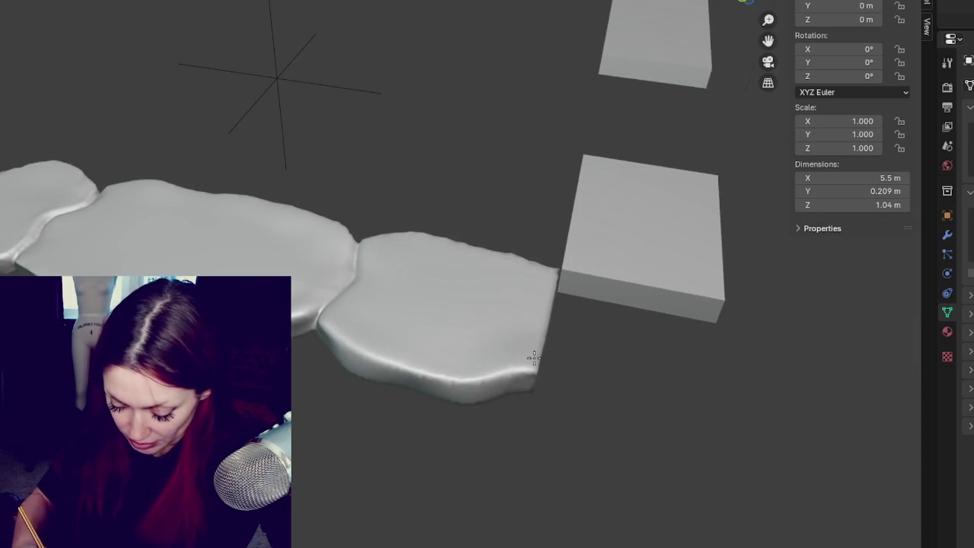
# Smooth the slab's edge and extend its lower edge and front toward the block
pyautogui.moveTo(544, 380); pyautogui.dragTo(498, 374, button='middle')
pyautogui.moveTo(497, 374)
pyautogui.keyDown('shift'); pyautogui.mouseDown()
pyautogui.moveTo(507, 355)
pyautogui.moveTo(580, 329)
pyautogui.mouseUp(); pyautogui.keyUp('shift')
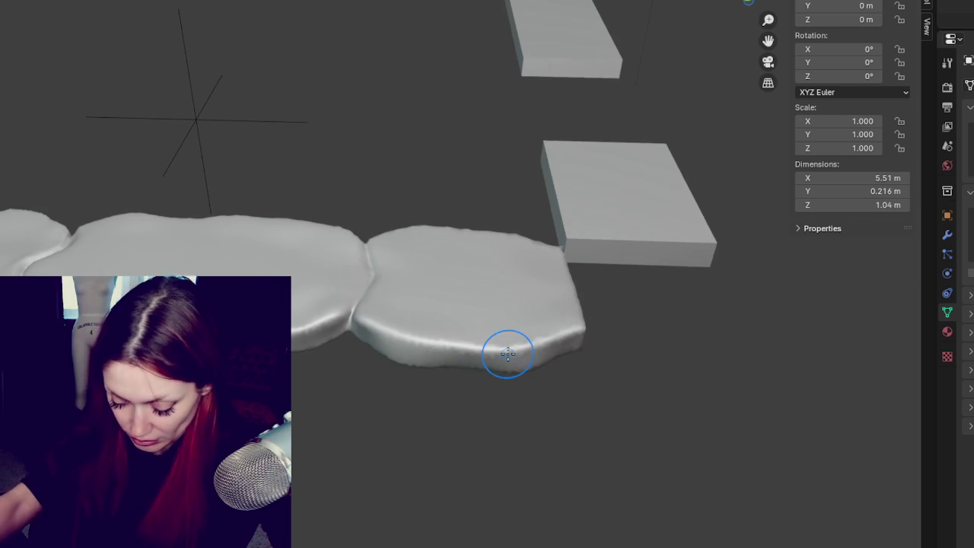
pyautogui.scroll(4, 495, 344)
pyautogui.moveTo(478, 332); pyautogui.dragTo(622, 428, button='middle')
pyautogui.moveTo(548, 377); pyautogui.dragTo(663, 376)
pyautogui.moveTo(663, 376)
pyautogui.mouseDown(button='middle')
pyautogui.moveTo(719, 392)
pyautogui.moveTo(667, 282)
pyautogui.mouseUp(button='middle')
pyautogui.moveTo(668, 283)
pyautogui.mouseDown()
pyautogui.moveTo(570, 337)
pyautogui.moveTo(734, 345)
pyautogui.moveTo(724, 341)
pyautogui.mouseUp()
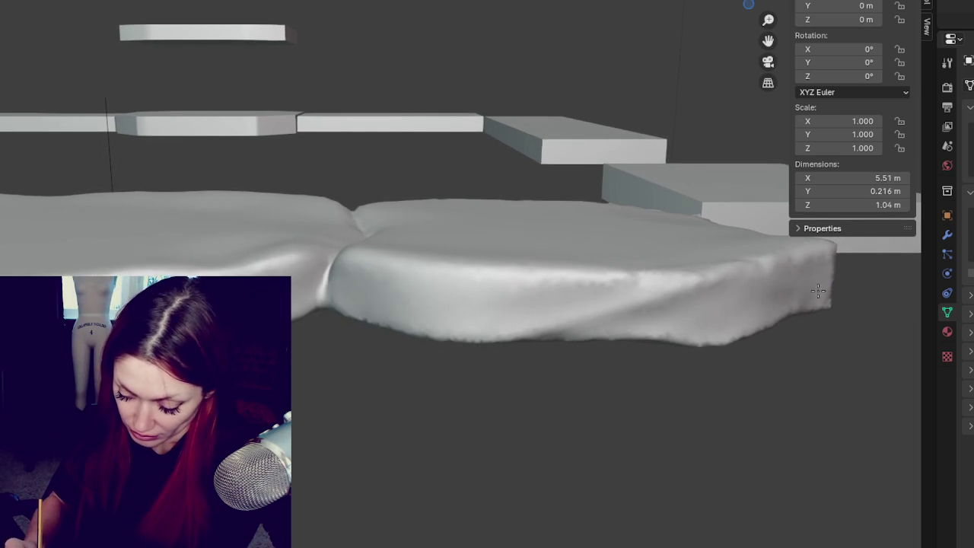
# Carve creases into the slab's front and flatten the slab from a side view
pyautogui.moveTo(782, 280); pyautogui.dragTo(687, 326, button='middle')
pyautogui.moveTo(561, 300)
pyautogui.mouseDown()
pyautogui.moveTo(501, 281)
pyautogui.moveTo(638, 277)
pyautogui.mouseUp()
pyautogui.moveTo(694, 265)
pyautogui.mouseDown(button='middle')
pyautogui.moveTo(750, 289)
pyautogui.moveTo(712, 324)
pyautogui.mouseUp(button='middle')
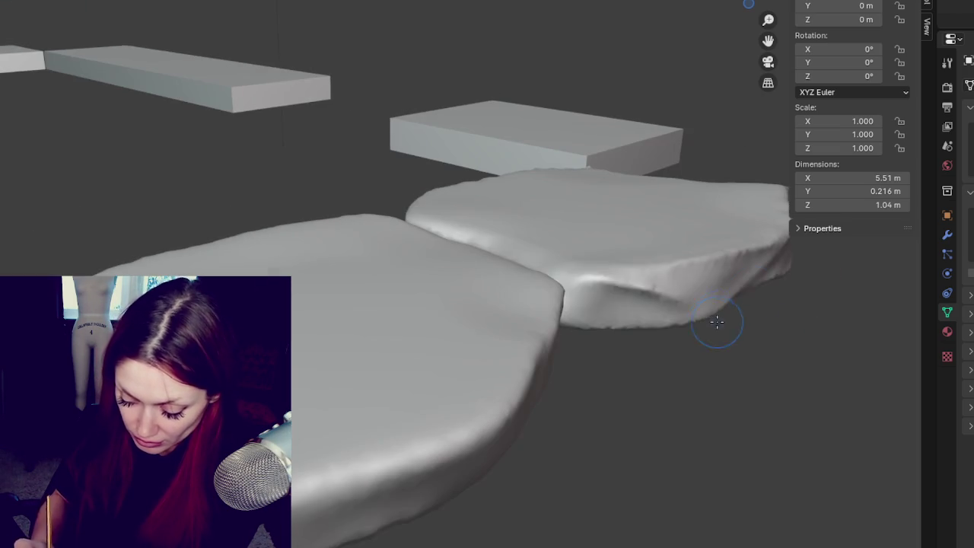
pyautogui.moveTo(622, 326); pyautogui.dragTo(398, 334, button='middle')
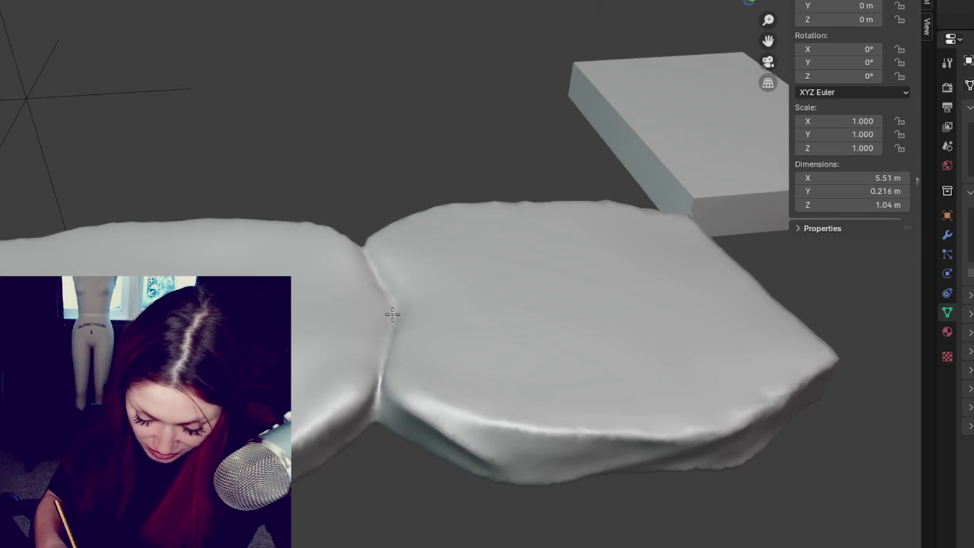
pyautogui.moveTo(304, 396)
pyautogui.mouseDown(button='middle')
pyautogui.moveTo(304, 380)
pyautogui.moveTo(303, 391)
pyautogui.moveTo(393, 398)
pyautogui.mouseUp(button='middle')
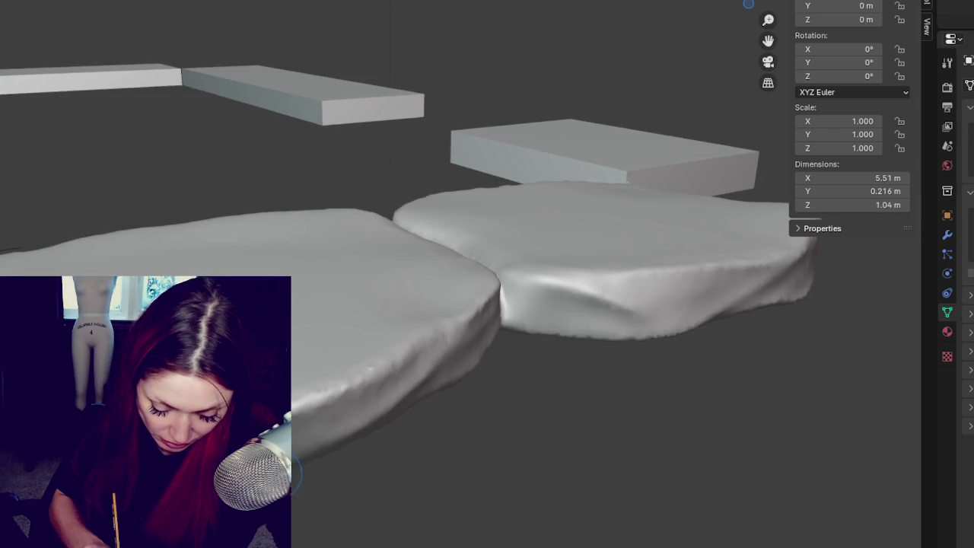
pyautogui.moveTo(337, 386); pyautogui.dragTo(383, 374, button='middle')
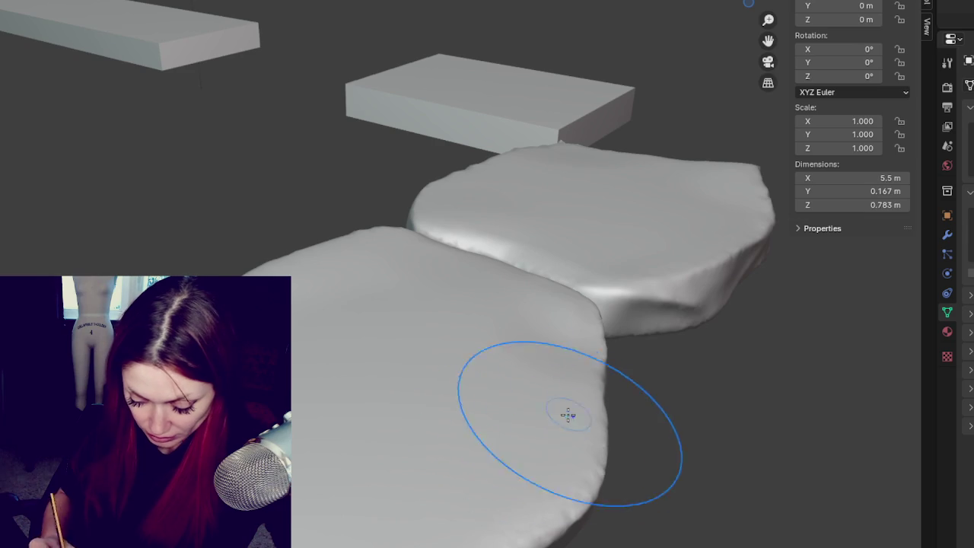
pyautogui.moveTo(550, 342); pyautogui.dragTo(572, 204, button='middle')
pyautogui.moveTo(573, 204)
pyautogui.mouseDown()
pyautogui.moveTo(581, 250)
pyautogui.moveTo(424, 228)
pyautogui.mouseUp()
pyautogui.moveTo(424, 228); pyautogui.dragTo(579, 235, button='middle')
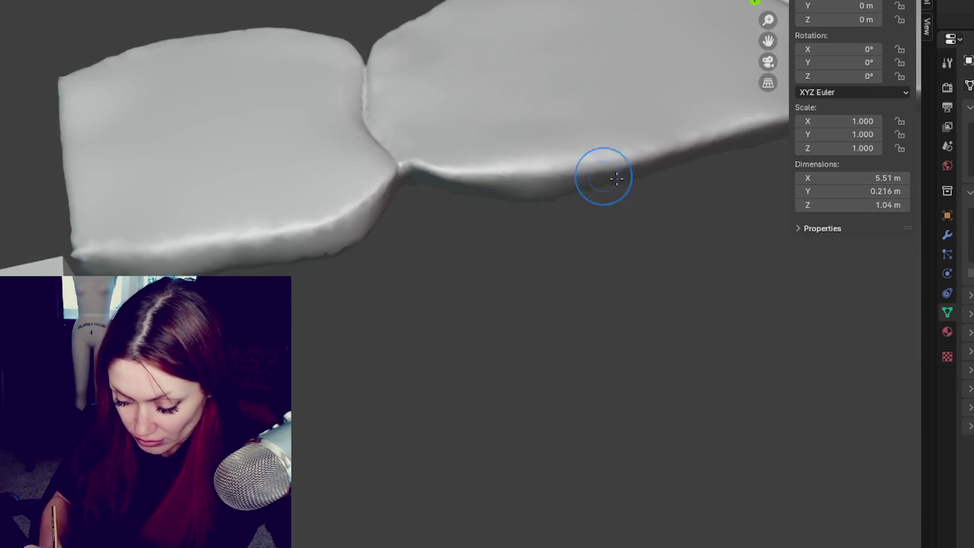
# Reshape the slab surface and sculpt along the left slab's lower front edge
pyautogui.moveTo(603, 176); pyautogui.dragTo(583, 167, button='middle')
pyautogui.moveTo(613, 198); pyautogui.dragTo(649, 175, button='middle')
pyautogui.moveTo(649, 175); pyautogui.dragTo(518, 213)
pyautogui.moveTo(739, 170); pyautogui.dragTo(696, 206, button='middle')
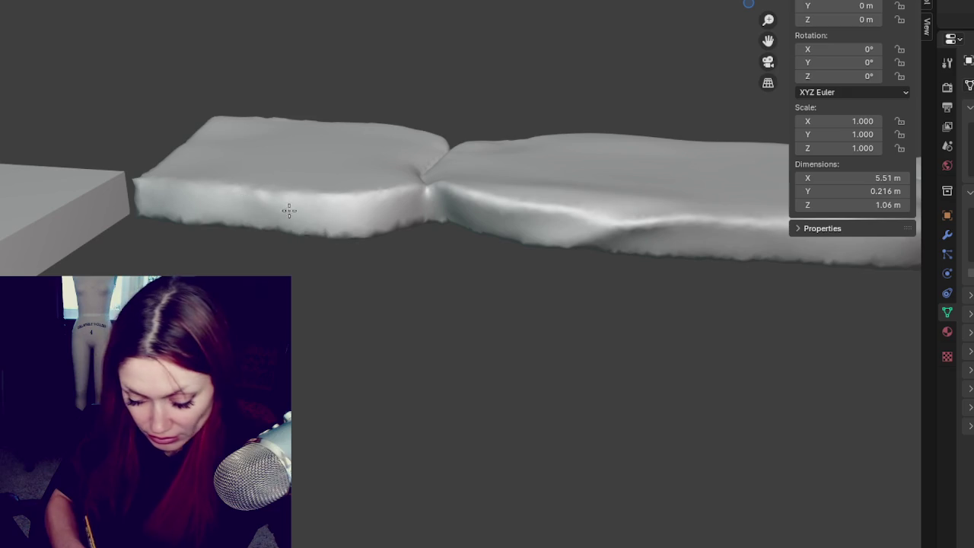
pyautogui.moveTo(358, 242); pyautogui.dragTo(418, 255, button='middle')
pyautogui.moveTo(126, 211)
pyautogui.mouseDown()
pyautogui.moveTo(323, 237)
pyautogui.moveTo(220, 224)
pyautogui.moveTo(250, 218)
pyautogui.moveTo(347, 242)
pyautogui.mouseUp()
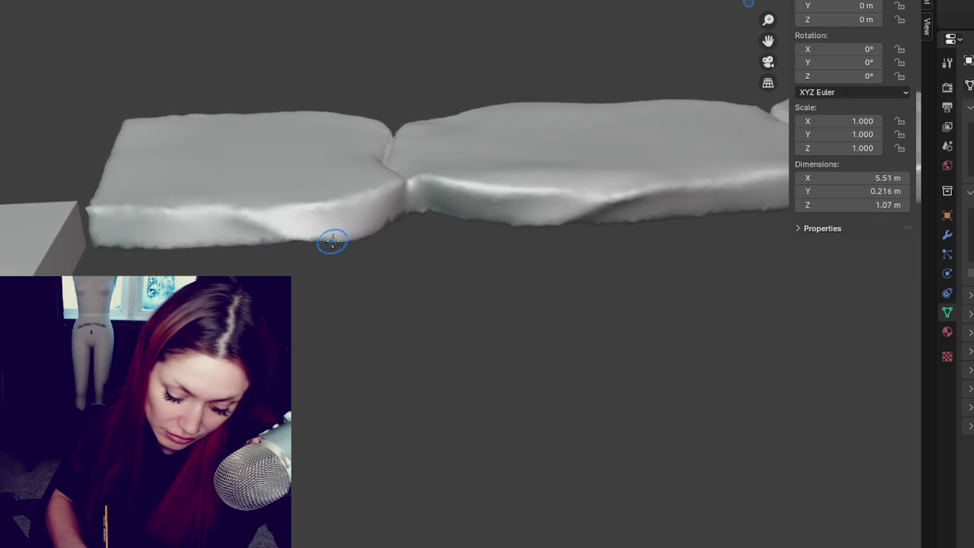
# Shape the lower edges of the left slab and the next rock near the walls
pyautogui.moveTo(380, 233); pyautogui.dragTo(337, 234, button='middle')
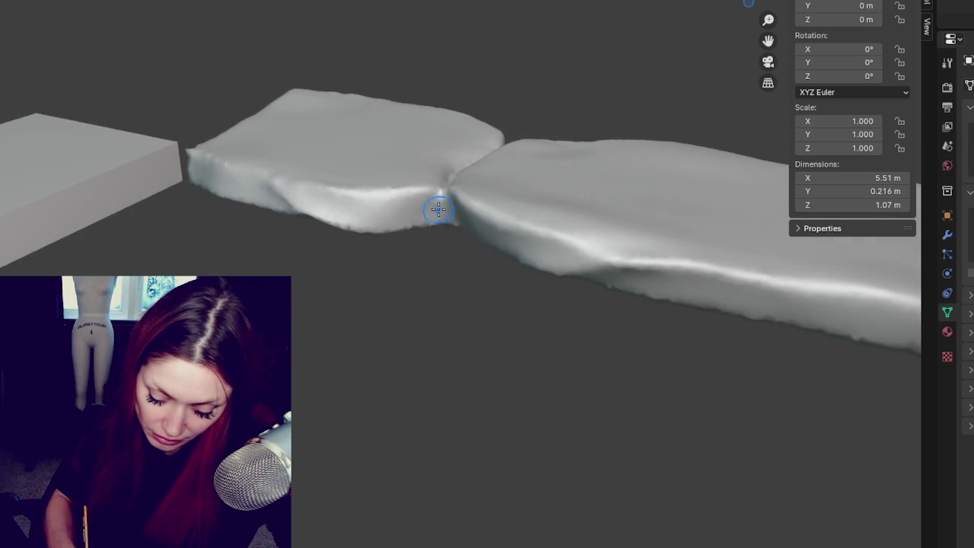
pyautogui.moveTo(449, 210); pyautogui.dragTo(601, 274, button='middle')
pyautogui.scroll(3, 327, 213)
pyautogui.moveTo(326, 213); pyautogui.dragTo(306, 237)
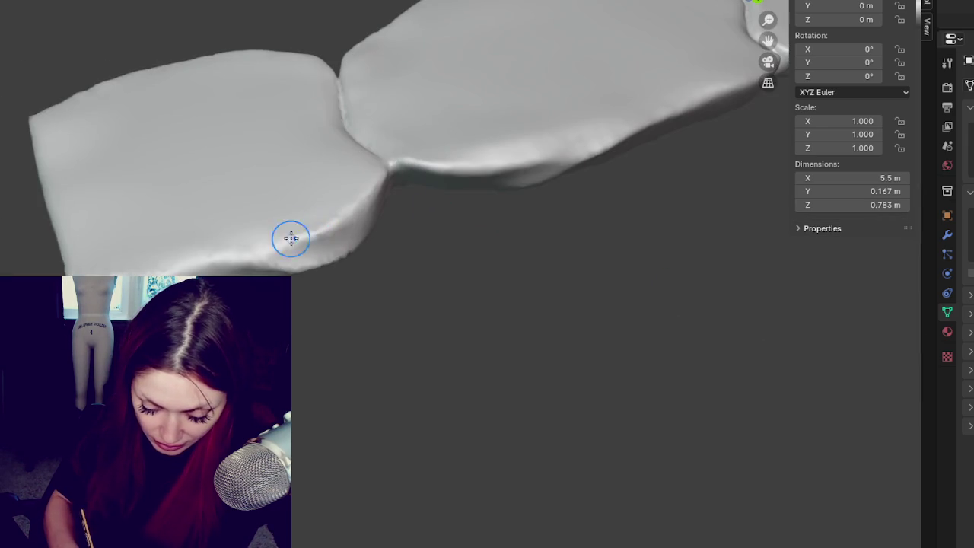
pyautogui.moveTo(373, 186)
pyautogui.mouseDown(button='middle')
pyautogui.moveTo(335, 221)
pyautogui.moveTo(274, 358)
pyautogui.mouseUp(button='middle')
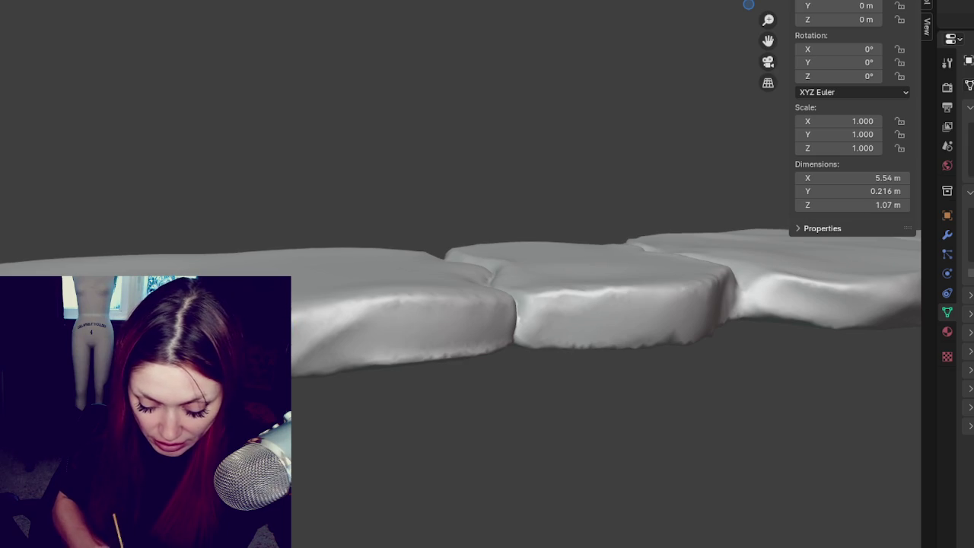
pyautogui.moveTo(435, 322); pyautogui.dragTo(310, 341, button='middle')
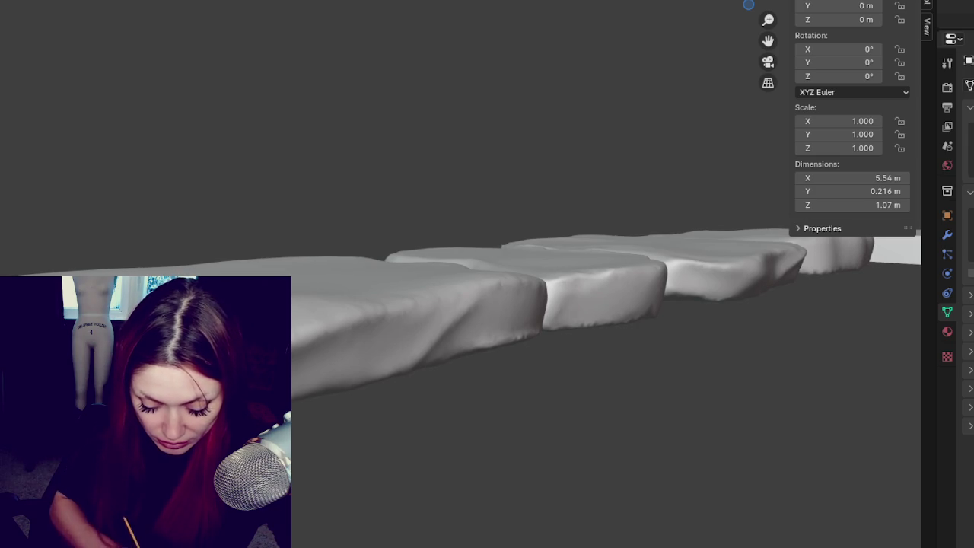
pyautogui.moveTo(602, 388); pyautogui.dragTo(716, 391, button='middle')
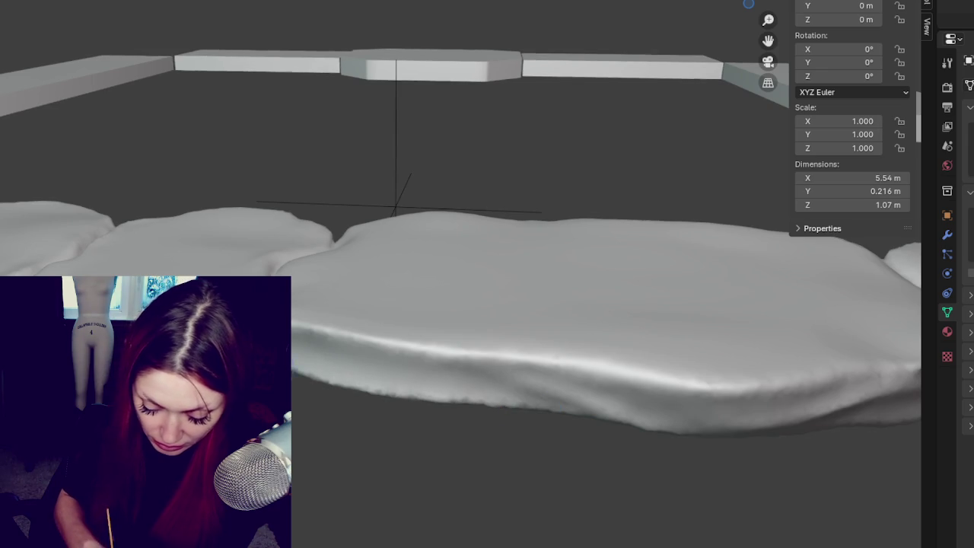
pyautogui.moveTo(525, 407); pyautogui.dragTo(611, 424, button='middle')
pyautogui.moveTo(479, 391); pyautogui.dragTo(352, 374)
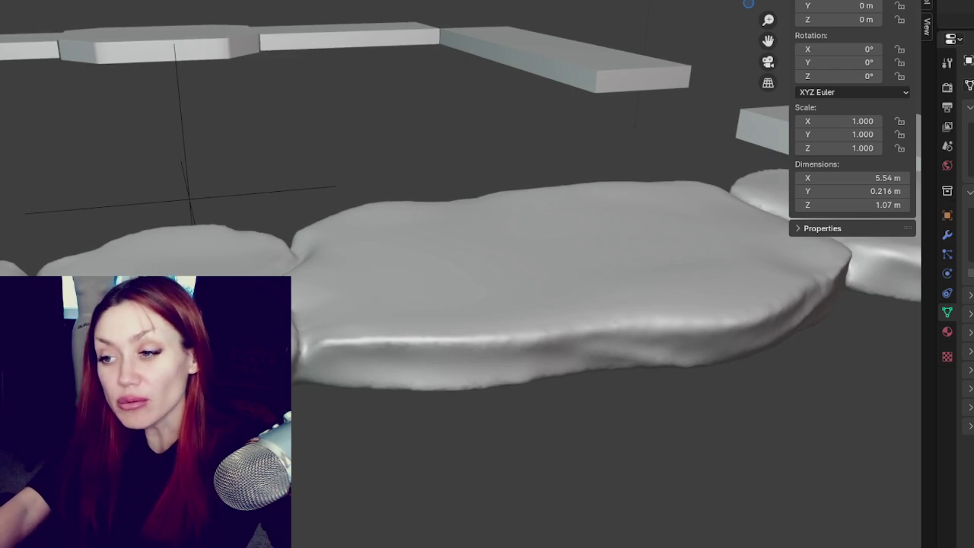
# Zoom in to a low side view of the joint between two stones and sculpt the left stone's side
pyautogui.scroll(-3, 461, 273)
pyautogui.moveTo(460, 274); pyautogui.dragTo(460, 190, button='middle')
pyautogui.scroll(4, 461, 274)
pyautogui.moveTo(276, 152)
pyautogui.mouseDown(button='middle')
pyautogui.moveTo(275, 231)
pyautogui.moveTo(289, 190)
pyautogui.mouseUp(button='middle')
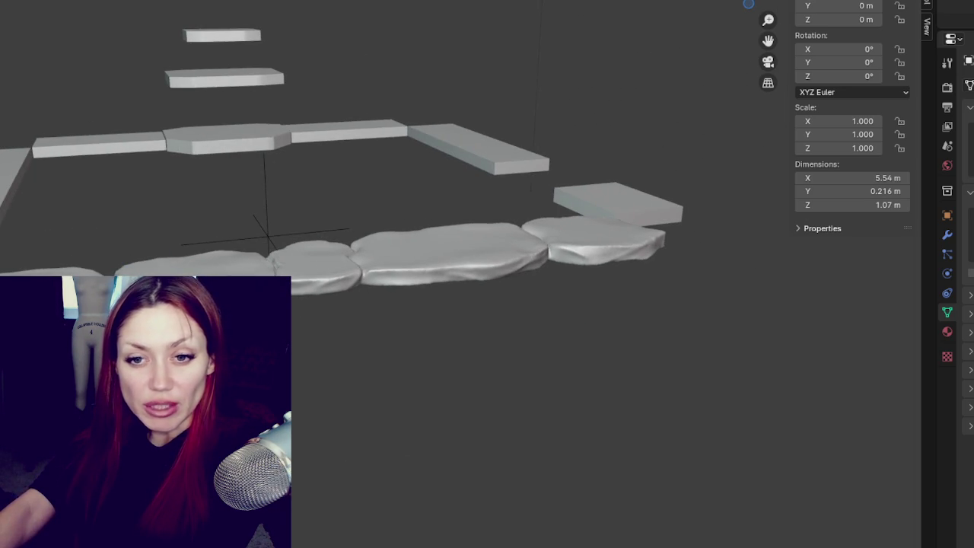
pyautogui.scroll(2, 305, 415)
pyautogui.scroll(2, 446, 402)
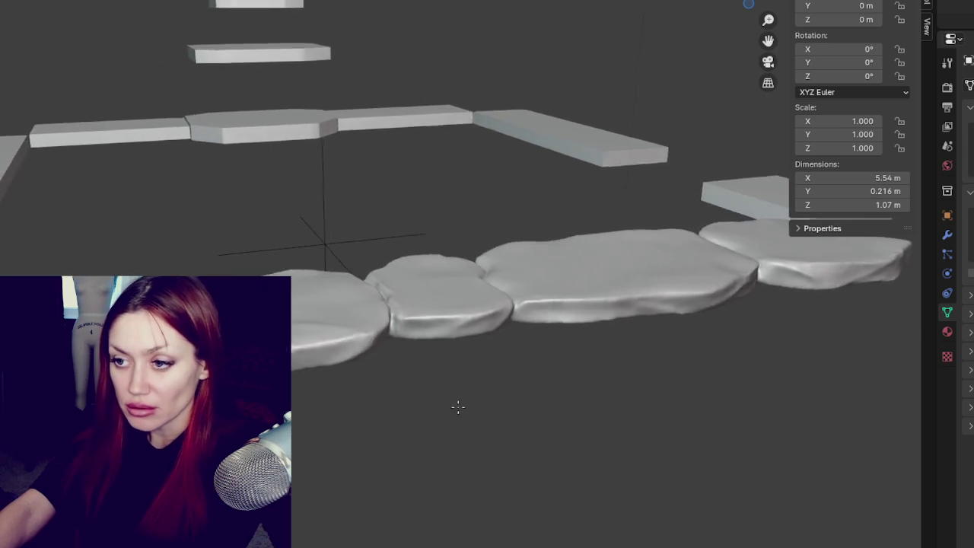
pyautogui.scroll(2, 620, 434)
pyautogui.scroll(2, 398, 428)
pyautogui.moveTo(399, 427)
pyautogui.mouseDown(button='middle')
pyautogui.moveTo(407, 388)
pyautogui.moveTo(370, 388)
pyautogui.moveTo(375, 318)
pyautogui.mouseUp(button='middle')
pyautogui.scroll(2, 407, 385)
pyautogui.scroll(2, 408, 384)
pyautogui.scroll(-1, 408, 384)
pyautogui.moveTo(328, 340); pyautogui.dragTo(362, 410)
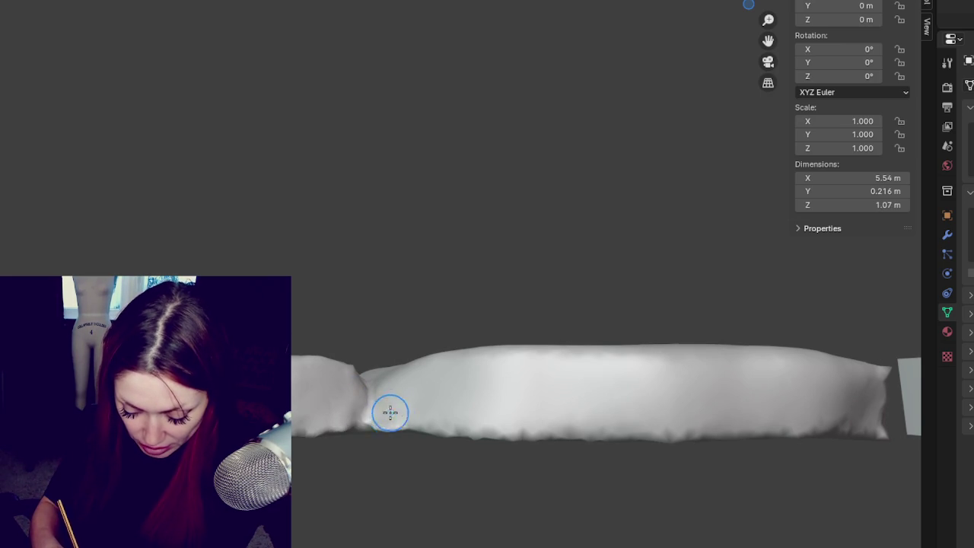
# Sculpt a stroke across the front stone's side, checking it from above
pyautogui.moveTo(386, 433); pyautogui.dragTo(367, 431, button='middle')
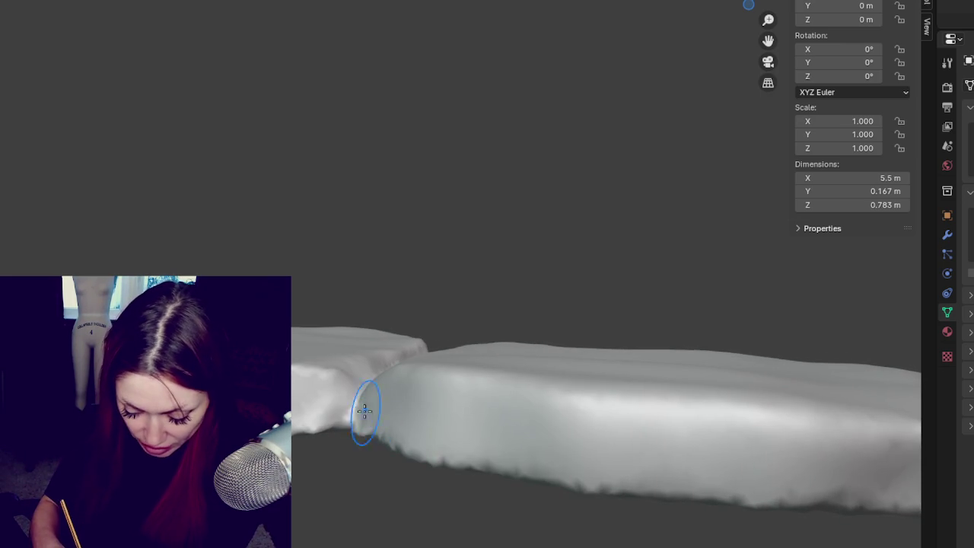
pyautogui.moveTo(373, 417); pyautogui.dragTo(374, 411)
pyautogui.moveTo(366, 414); pyautogui.dragTo(413, 446, button='middle')
pyautogui.moveTo(413, 446); pyautogui.dragTo(402, 414)
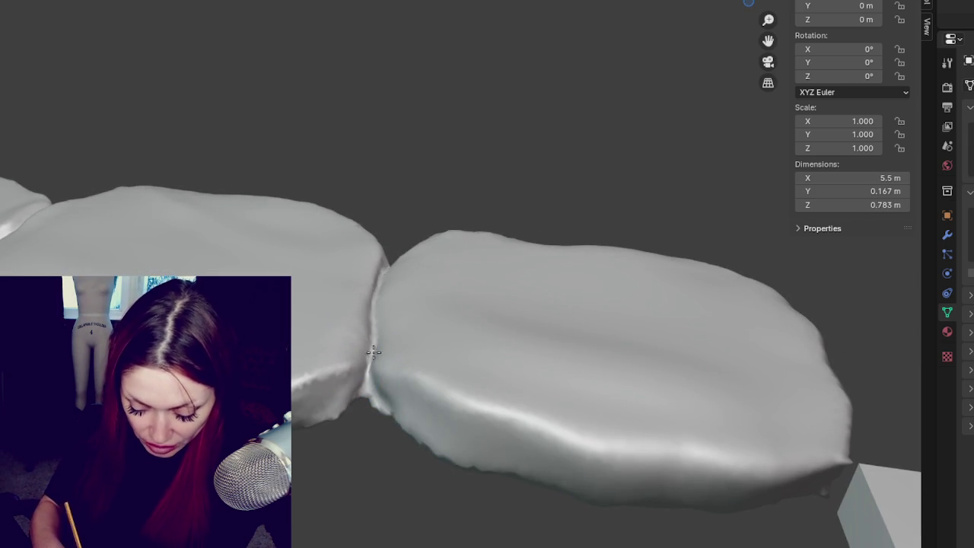
pyautogui.moveTo(337, 348); pyautogui.dragTo(364, 338, button='middle')
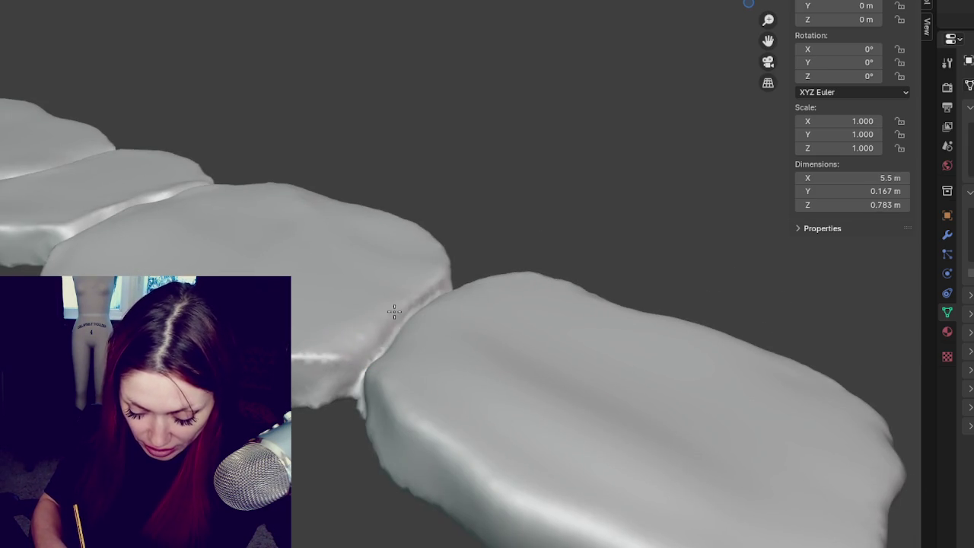
pyautogui.moveTo(442, 298)
pyautogui.mouseDown(button='middle')
pyautogui.moveTo(408, 292)
pyautogui.moveTo(452, 277)
pyautogui.mouseUp(button='middle')
pyautogui.moveTo(382, 361); pyautogui.dragTo(563, 492, button='middle')
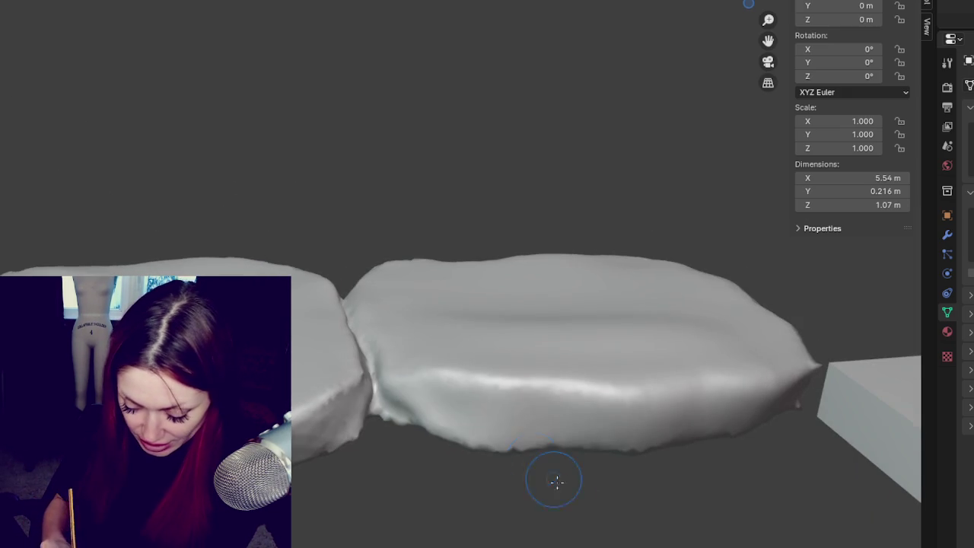
# Sculpt along the front stone's bottom edge for a soft, slightly ragged lower side
pyautogui.moveTo(733, 398); pyautogui.dragTo(639, 456, button='middle')
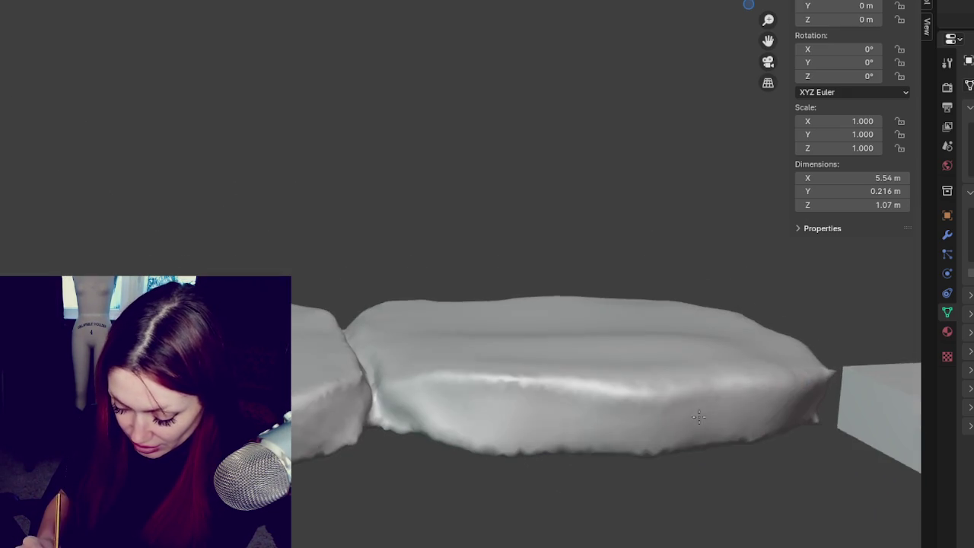
pyautogui.moveTo(639, 456)
pyautogui.mouseDown()
pyautogui.moveTo(540, 446)
pyautogui.moveTo(502, 454)
pyautogui.mouseUp()
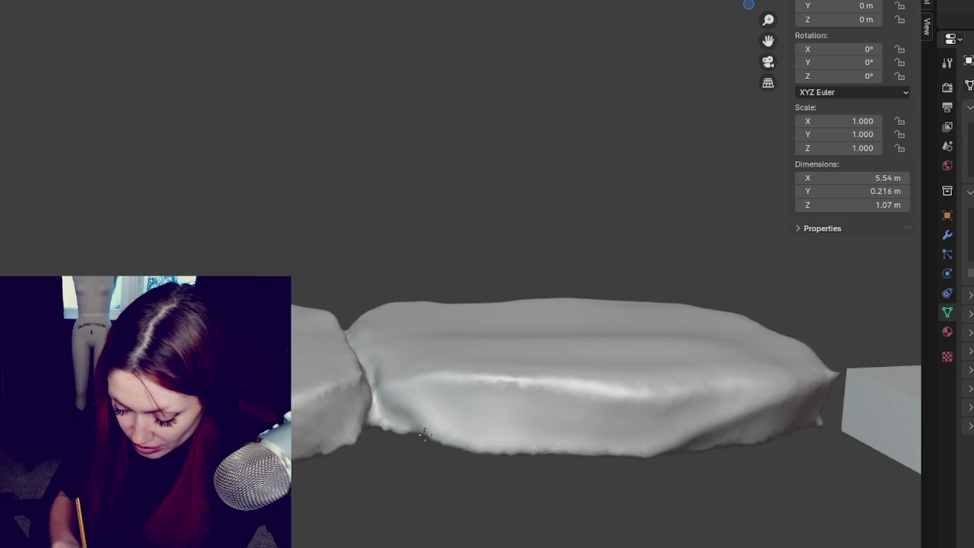
pyautogui.moveTo(734, 473); pyautogui.dragTo(700, 456, button='middle')
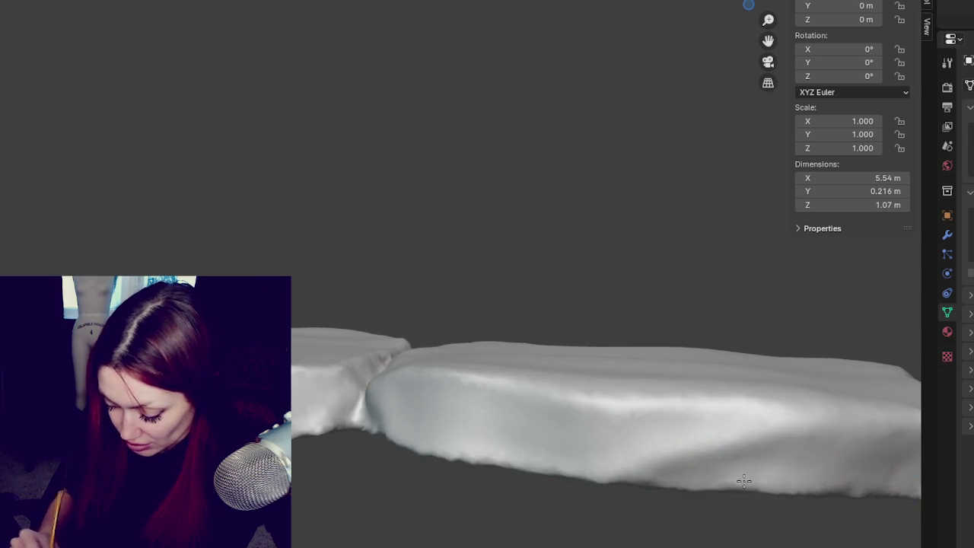
pyautogui.moveTo(658, 480); pyautogui.dragTo(657, 446, button='middle')
pyautogui.moveTo(656, 446); pyautogui.dragTo(401, 422)
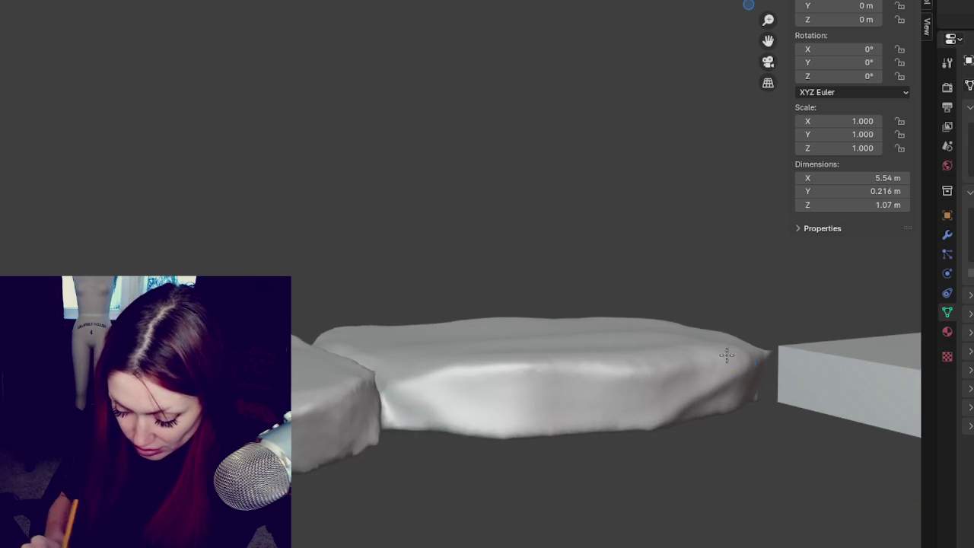
pyautogui.moveTo(695, 352); pyautogui.dragTo(724, 402, button='middle')
pyautogui.moveTo(796, 413)
pyautogui.mouseDown(button='middle')
pyautogui.moveTo(711, 452)
pyautogui.moveTo(829, 424)
pyautogui.mouseUp(button='middle')
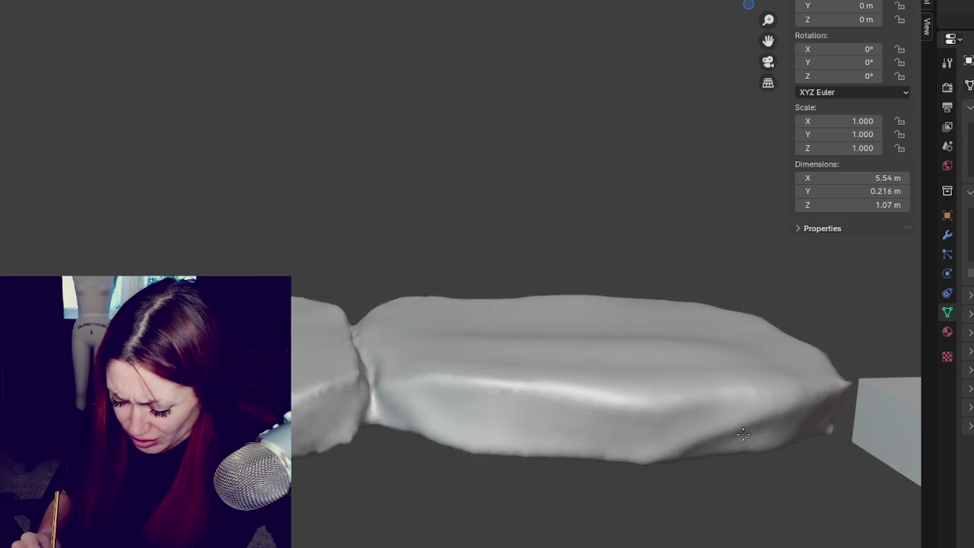
# Orbit out to look back along the whole row of ledge slabs
pyautogui.moveTo(657, 434); pyautogui.dragTo(723, 441, button='middle')
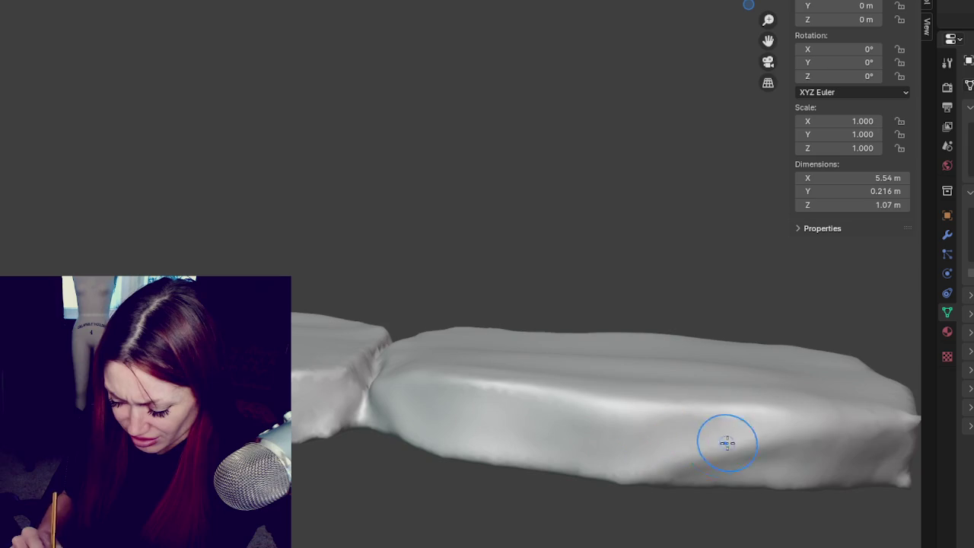
pyautogui.moveTo(847, 420)
pyautogui.mouseDown(button='middle')
pyautogui.moveTo(870, 431)
pyautogui.moveTo(559, 379)
pyautogui.moveTo(557, 487)
pyautogui.moveTo(637, 452)
pyautogui.moveTo(405, 486)
pyautogui.mouseUp(button='middle')
pyautogui.moveTo(508, 468); pyautogui.dragTo(304, 441, button='middle')
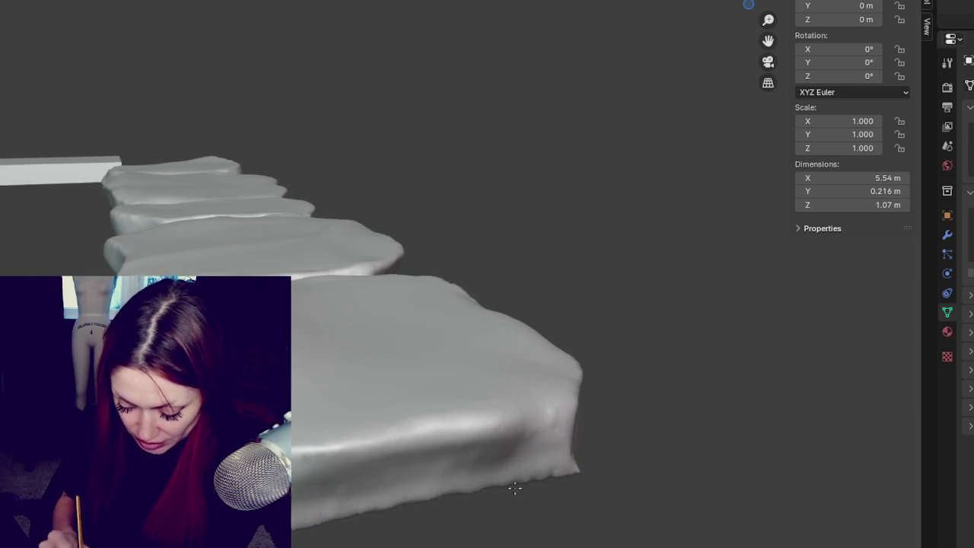
pyautogui.moveTo(251, 464); pyautogui.dragTo(152, 457, button='middle')
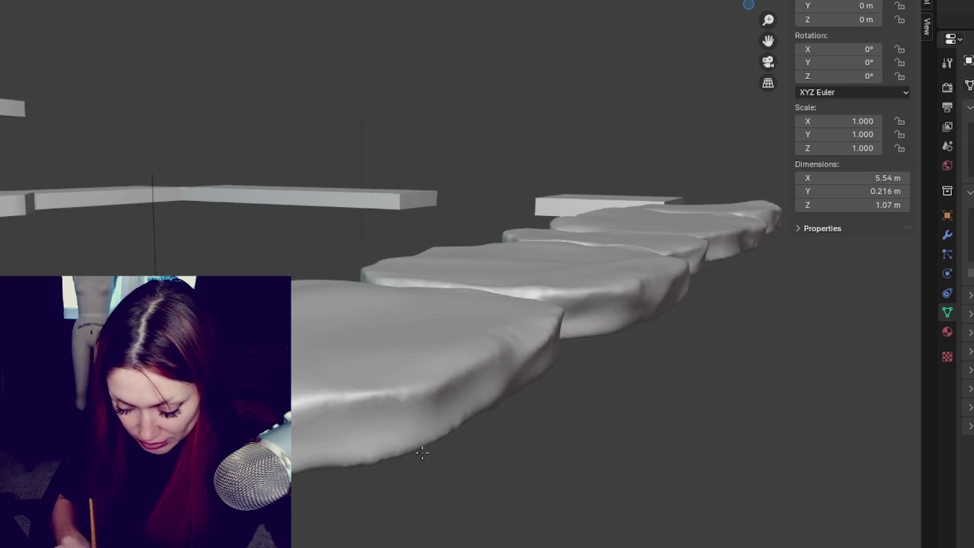
# Orbit and pan along the row of sculpted ledge stones to inspect them from several angles
pyautogui.moveTo(426, 445)
pyautogui.mouseDown(button='middle')
pyautogui.moveTo(559, 431)
pyautogui.moveTo(543, 426)
pyautogui.mouseUp(button='middle')
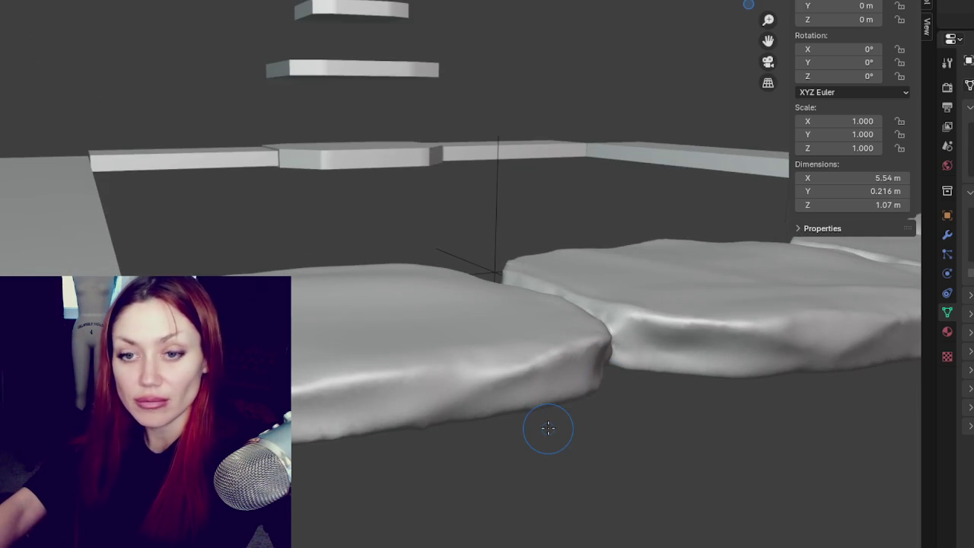
pyautogui.moveTo(463, 298)
pyautogui.mouseDown(button='middle')
pyautogui.moveTo(315, 324)
pyautogui.moveTo(365, 342)
pyautogui.moveTo(423, 338)
pyautogui.moveTo(466, 378)
pyautogui.mouseUp(button='middle')
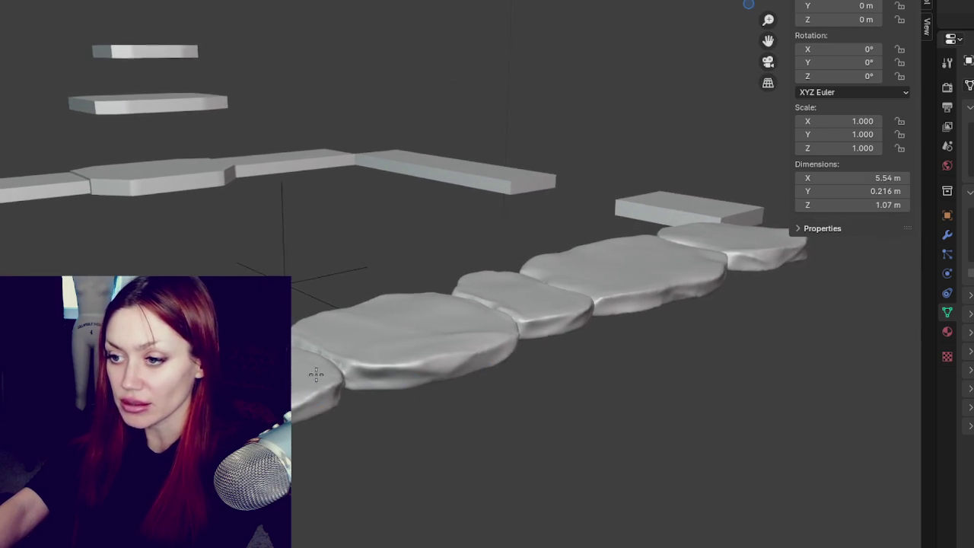
pyautogui.keyDown('shift'); pyautogui.moveTo(311, 374); pyautogui.dragTo(357, 381, button='middle'); pyautogui.keyUp('shift')
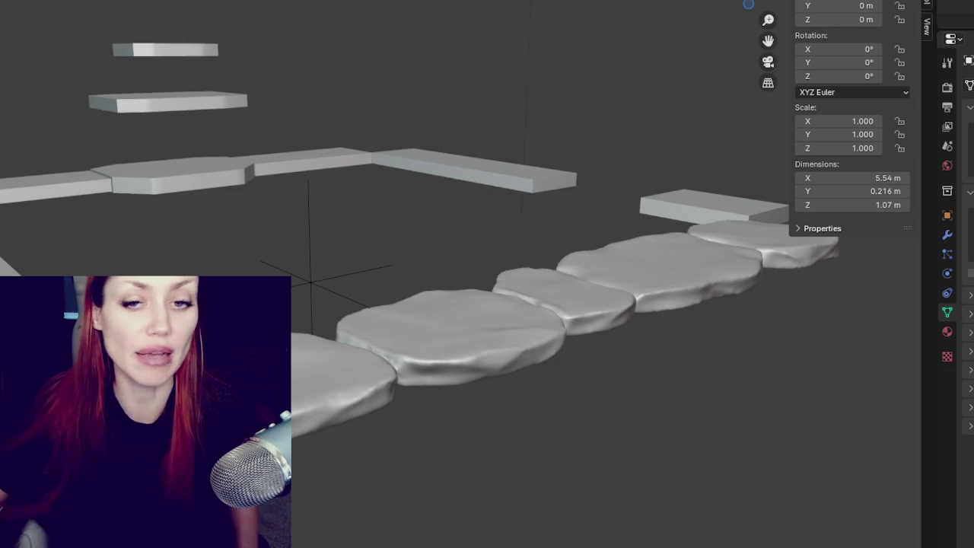
pyautogui.scroll(1, 589, 329)
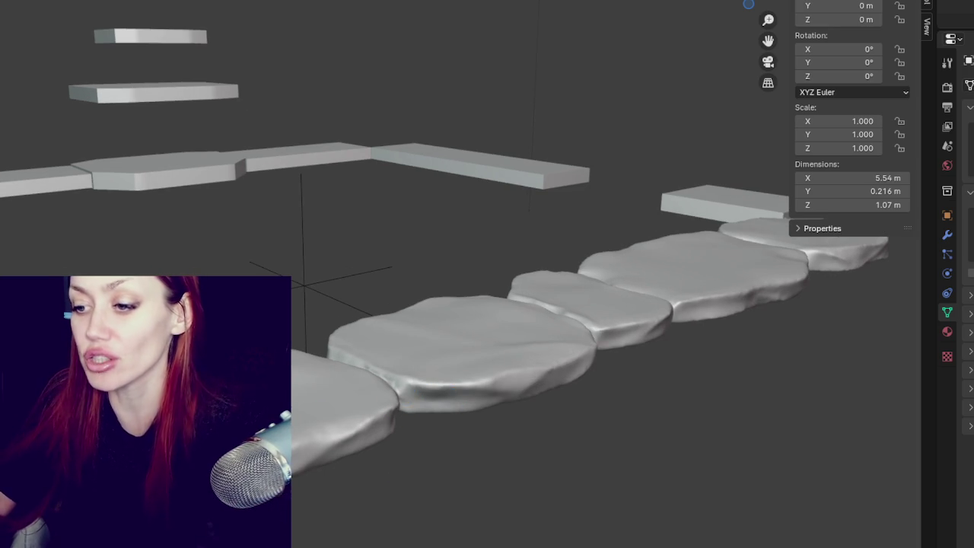
pyautogui.moveTo(365, 328)
pyautogui.mouseDown(button='middle')
pyautogui.moveTo(391, 305)
pyautogui.moveTo(54, 146)
pyautogui.moveTo(206, 211)
pyautogui.moveTo(406, 317)
pyautogui.moveTo(487, 308)
pyautogui.mouseUp(button='middle')
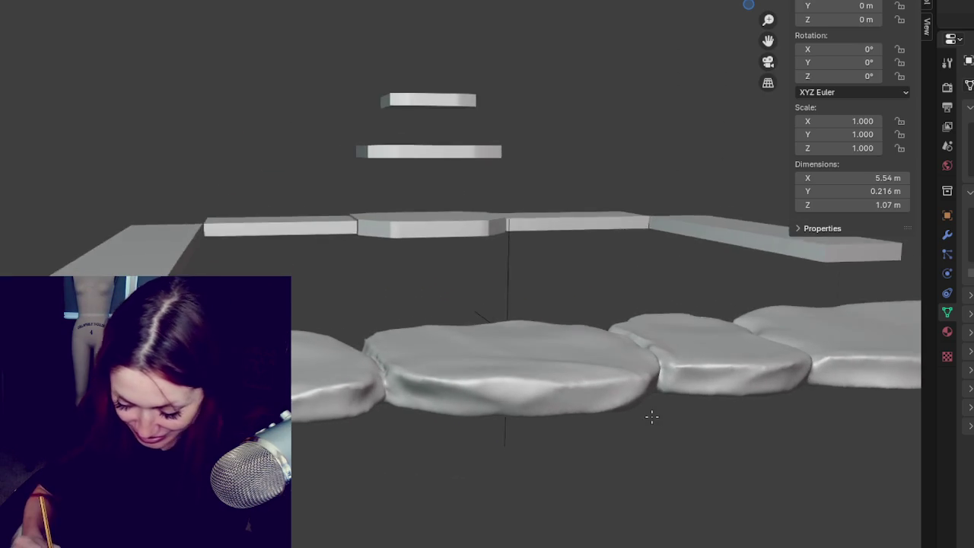
pyautogui.moveTo(652, 418)
pyautogui.mouseDown(button='middle')
pyautogui.moveTo(513, 168)
pyautogui.moveTo(107, 271)
pyautogui.moveTo(478, 272)
pyautogui.moveTo(497, 318)
pyautogui.moveTo(477, 311)
pyautogui.moveTo(474, 360)
pyautogui.moveTo(496, 332)
pyautogui.moveTo(474, 233)
pyautogui.moveTo(434, 226)
pyautogui.moveTo(500, 215)
pyautogui.moveTo(598, 237)
pyautogui.mouseUp(button='middle')
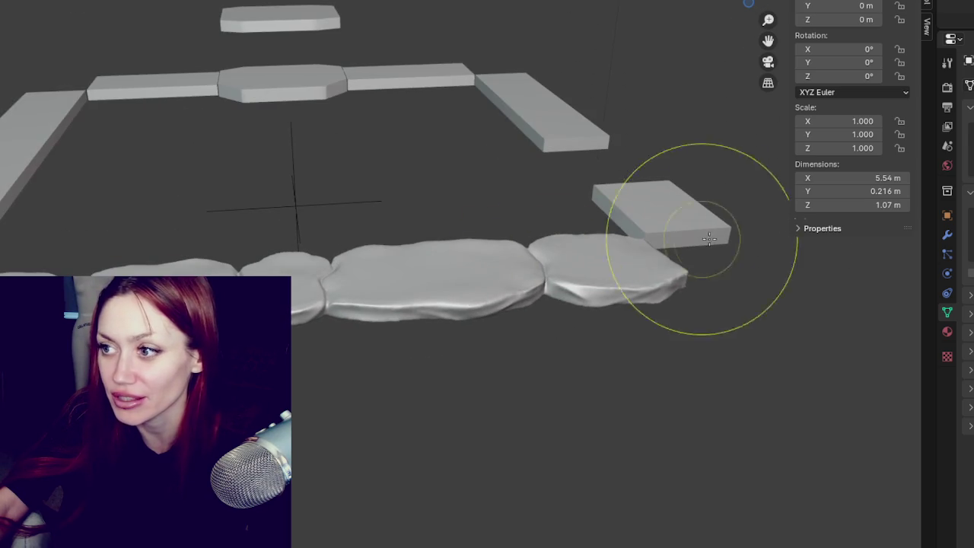
# Zoom in and tilt the view to look down on the stones from above
pyautogui.scroll(2, 388, 209)
pyautogui.scroll(1, 403, 256)
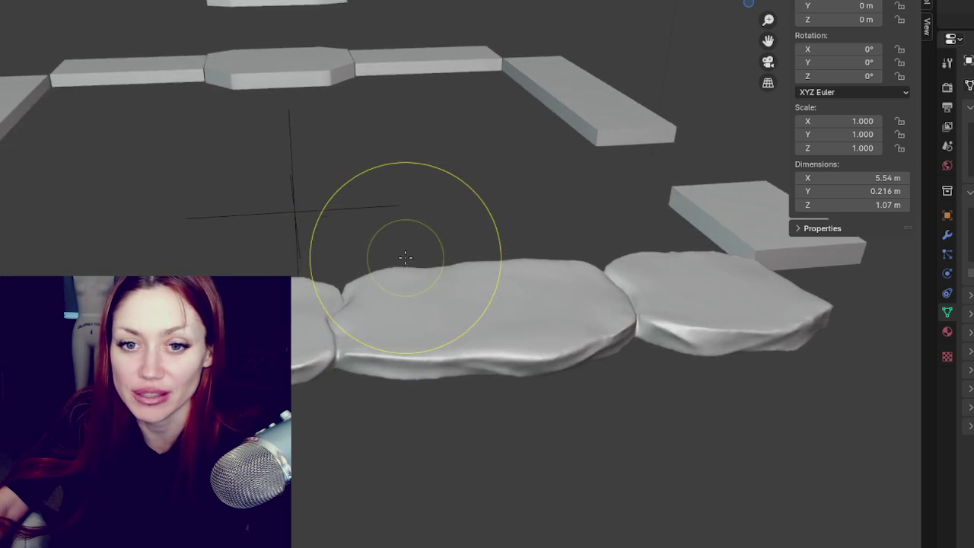
pyautogui.scroll(1, 513, 264)
pyautogui.scroll(3, 464, 315)
pyautogui.scroll(2, 461, 359)
pyautogui.moveTo(461, 358); pyautogui.dragTo(426, 334, button='middle')
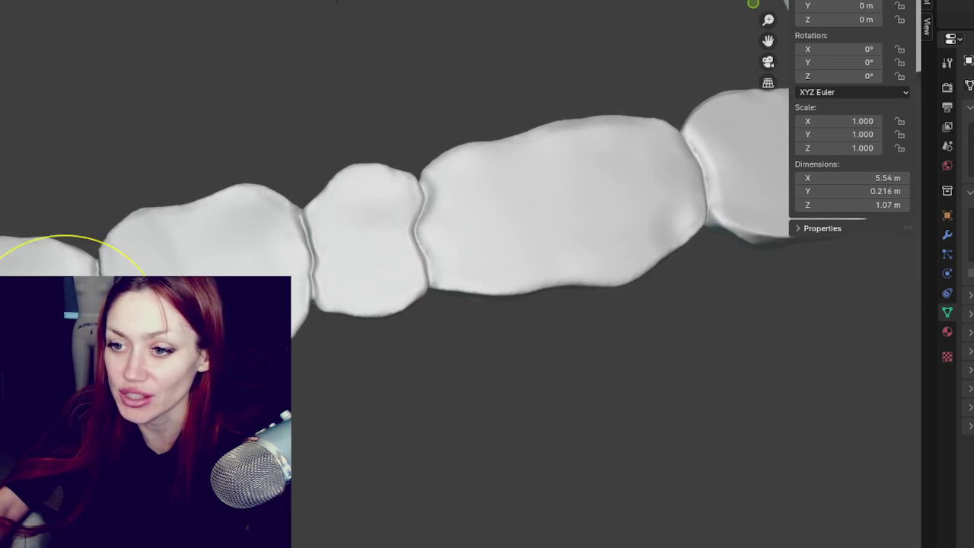
pyautogui.scroll(-3, 256, 271)
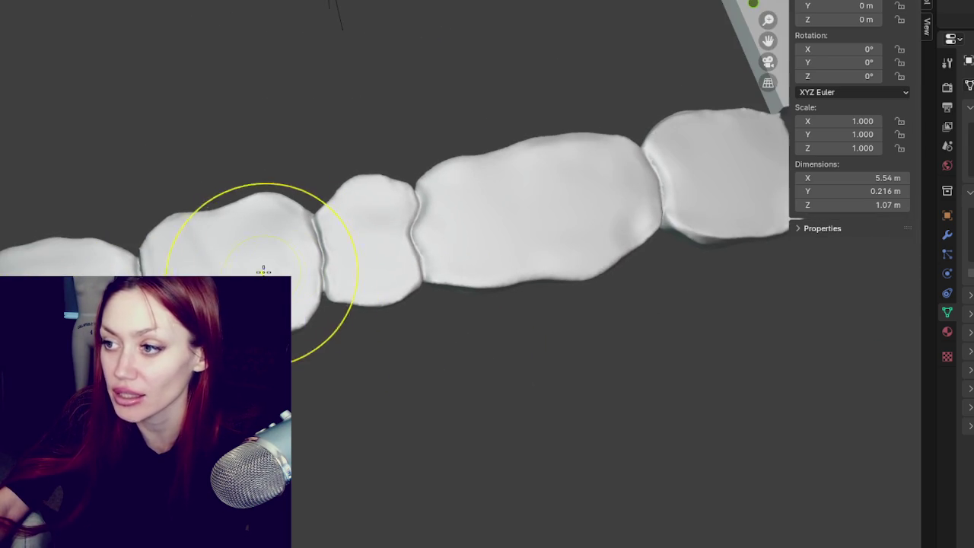
pyautogui.scroll(3, 327, 291)
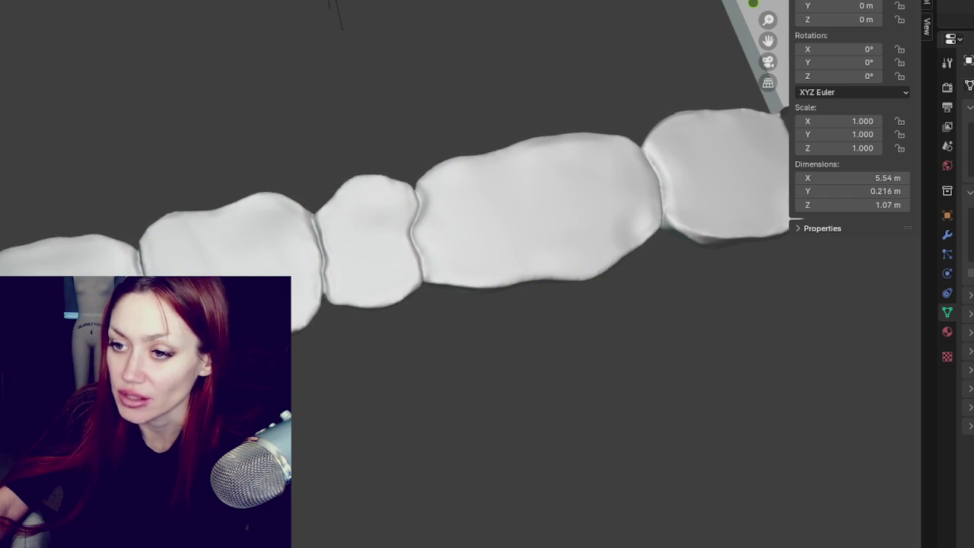
# Make a final sculpt touch-up stroke on the stones, then begin saving the scene
pyautogui.moveTo(478, 235); pyautogui.dragTo(665, 239)
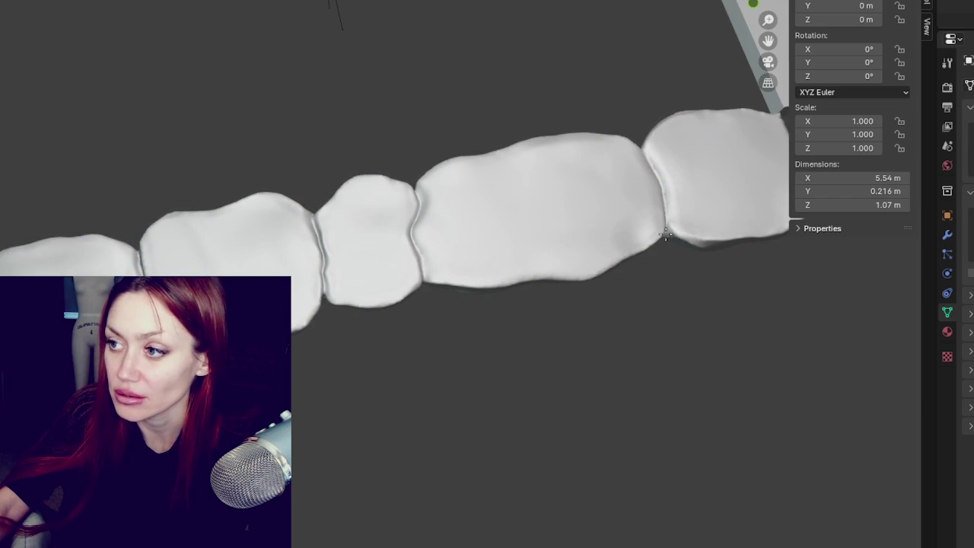
pyautogui.moveTo(665, 239); pyautogui.dragTo(605, 128, button='middle')
pyautogui.hotkey('ctrl', 'shift', 's')
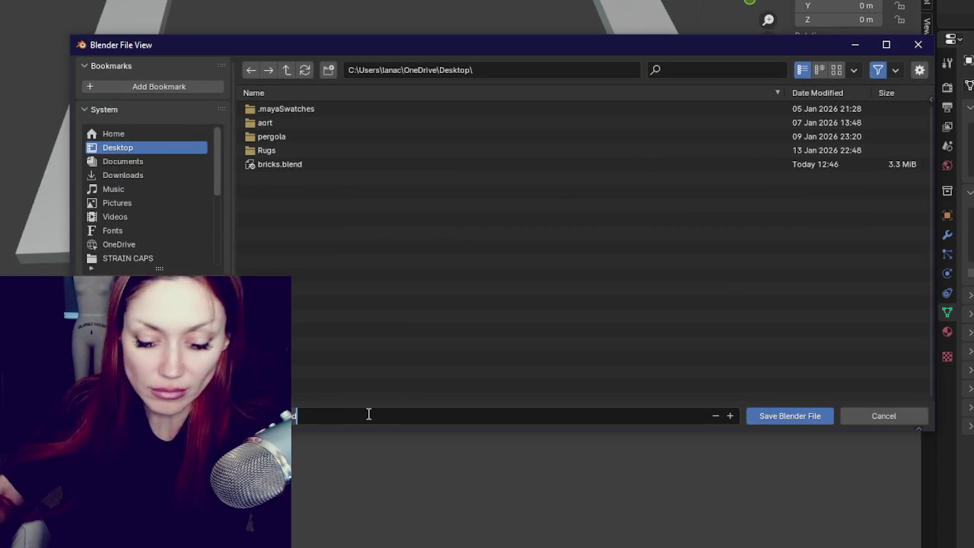
# Confirm the save of the Blender scene and export the selected stones as FBX
pyautogui.press('Return')
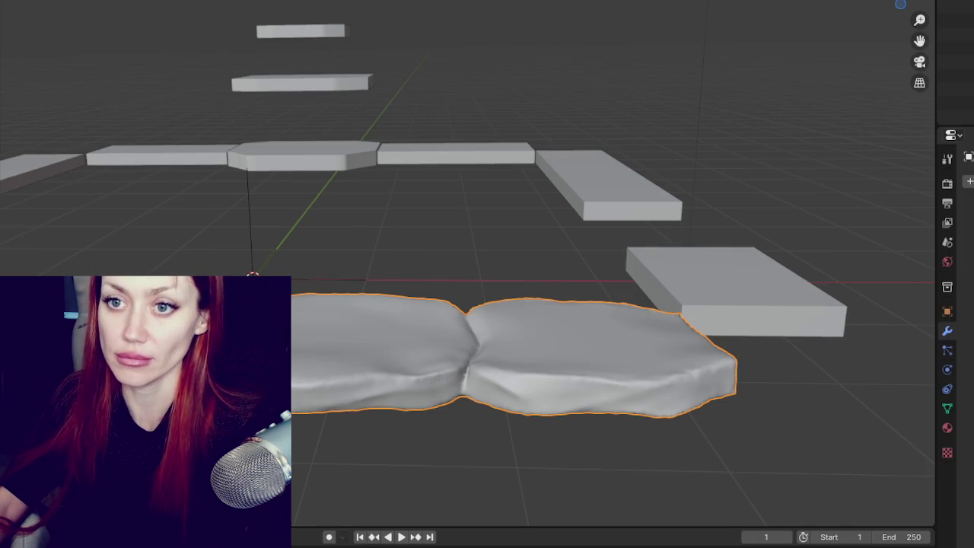
pyautogui.click(86, 237)
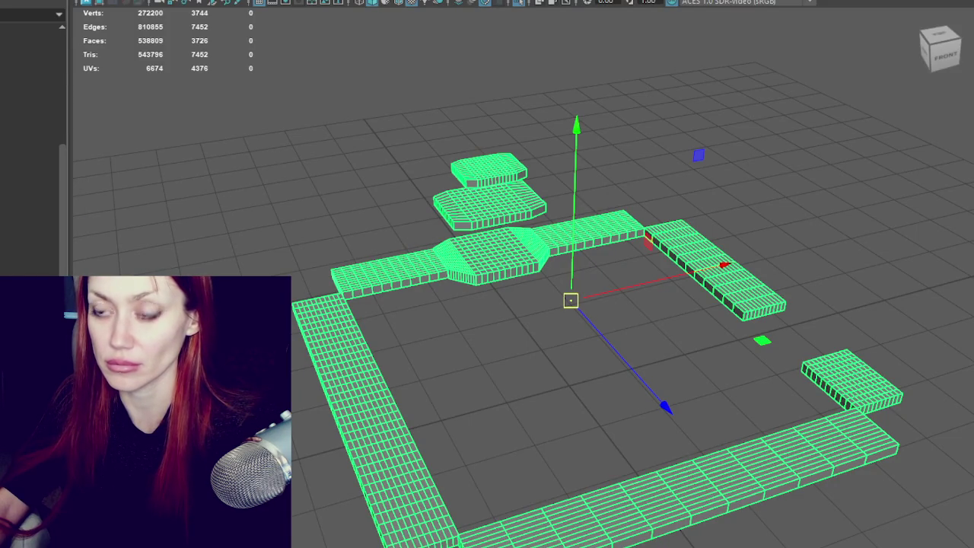
pyautogui.press('Delete')
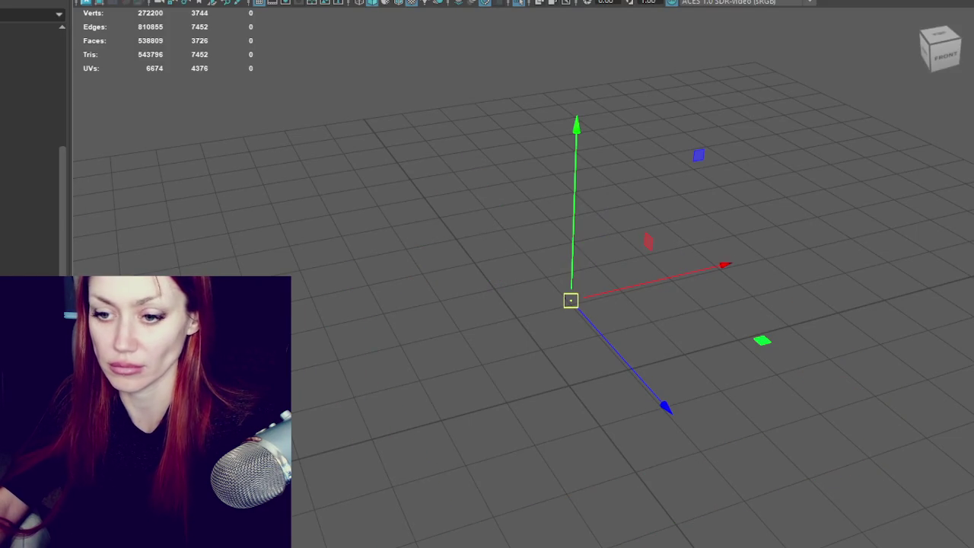
pyautogui.hotkey('ctrl', 'z')
pyautogui.press('Delete')
pyautogui.click(329, 225)
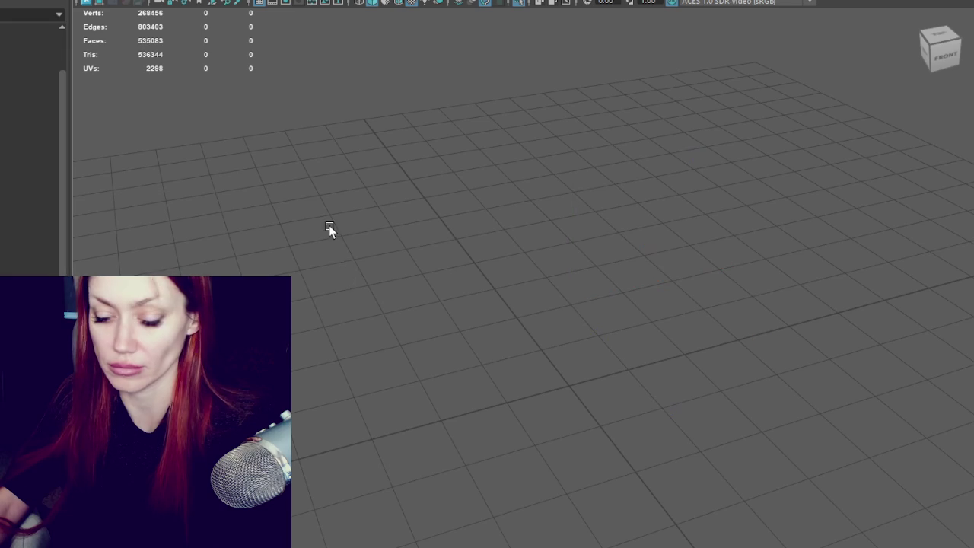
pyautogui.hotkey('ctrl', '1')
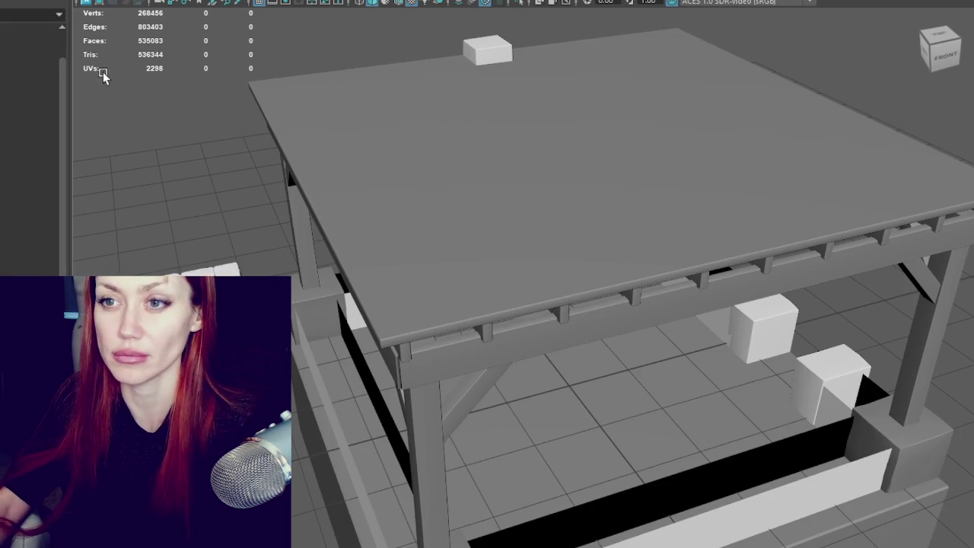
pyautogui.click(23, 1)
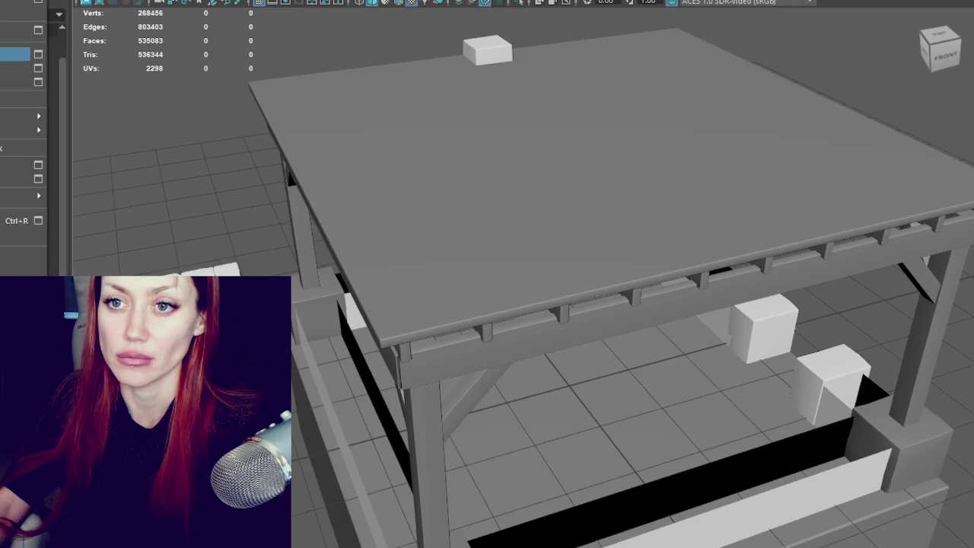
pyautogui.press('Escape')
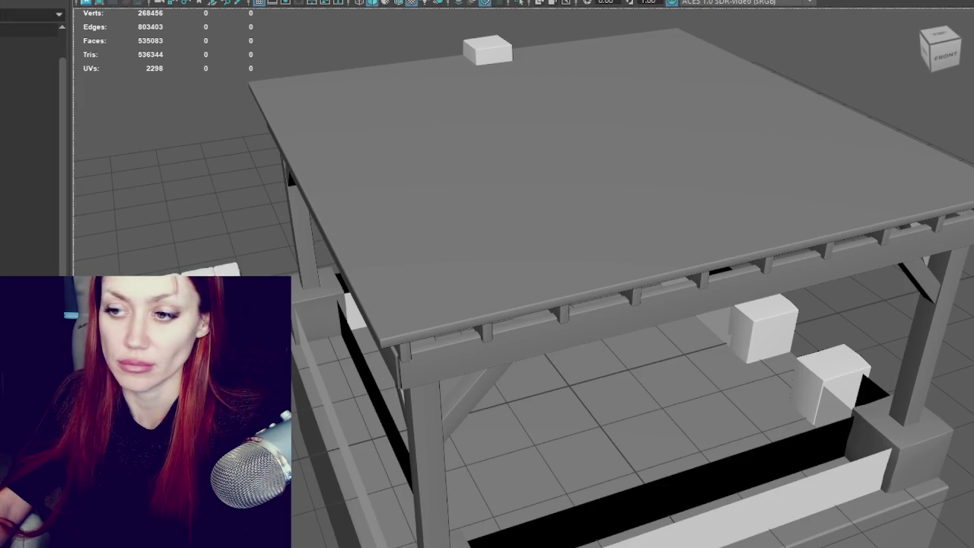
pyautogui.keyDown('alt'); pyautogui.moveTo(320, 447); pyautogui.dragTo(362, 301); pyautogui.keyUp('alt')
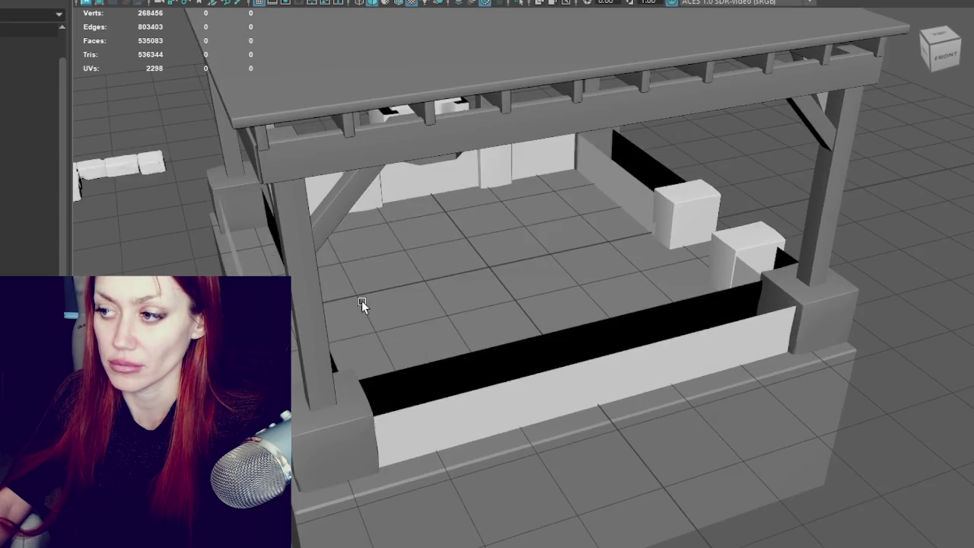
pyautogui.scroll(-3, 361, 300)
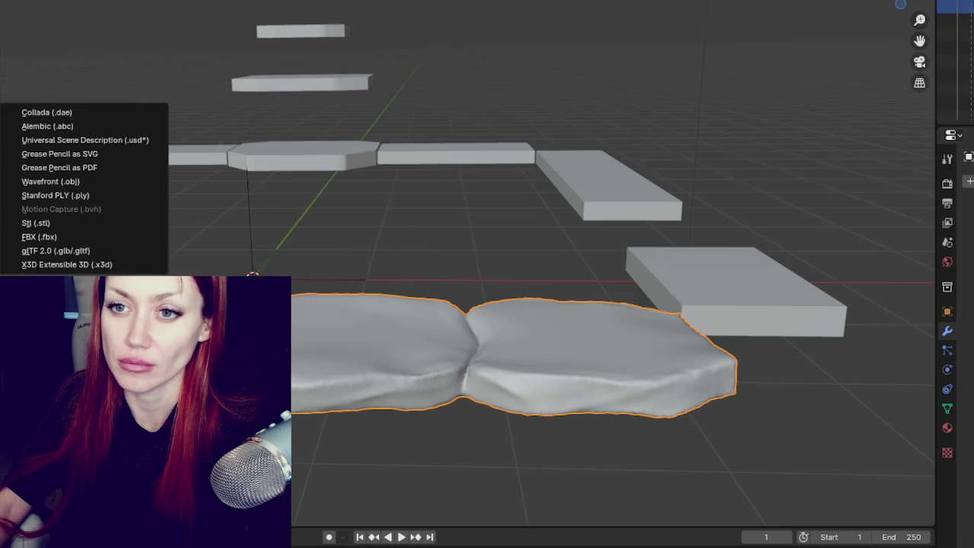
# Export the slab mesh to FBX with the GOOD ONE preset, then select and frame the slabs
pyautogui.click(110, 237)
pyautogui.click(825, 97)
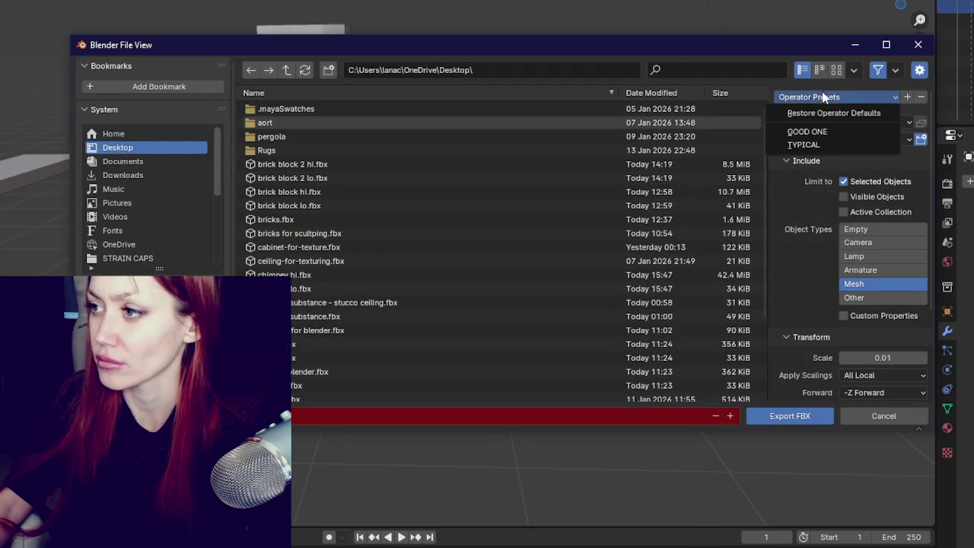
pyautogui.click(796, 130)
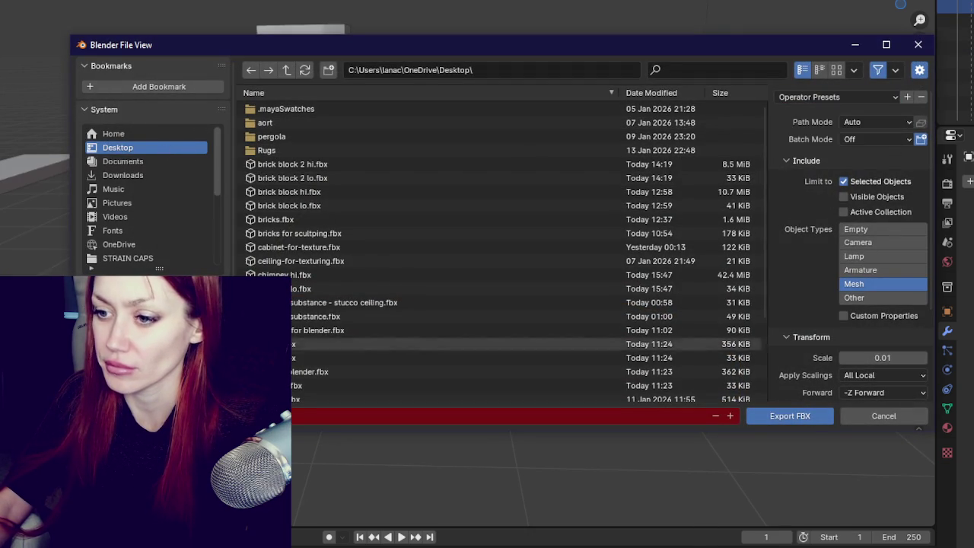
pyautogui.click(784, 417)
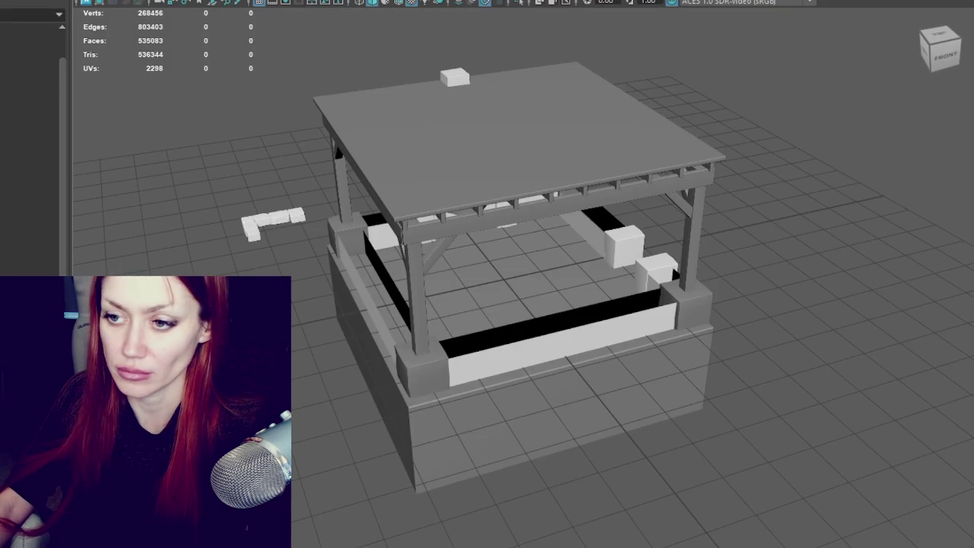
pyautogui.click(509, 337)
pyautogui.press('f')
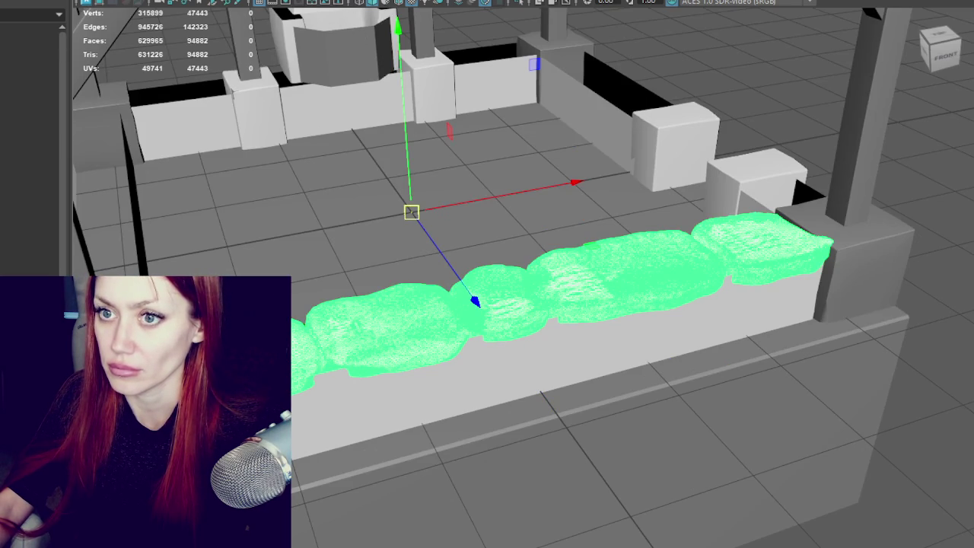
# Center the slabs' pivot, duplicate the slab mesh, then select the wall base and fireplace base
pyautogui.click(308, 14)
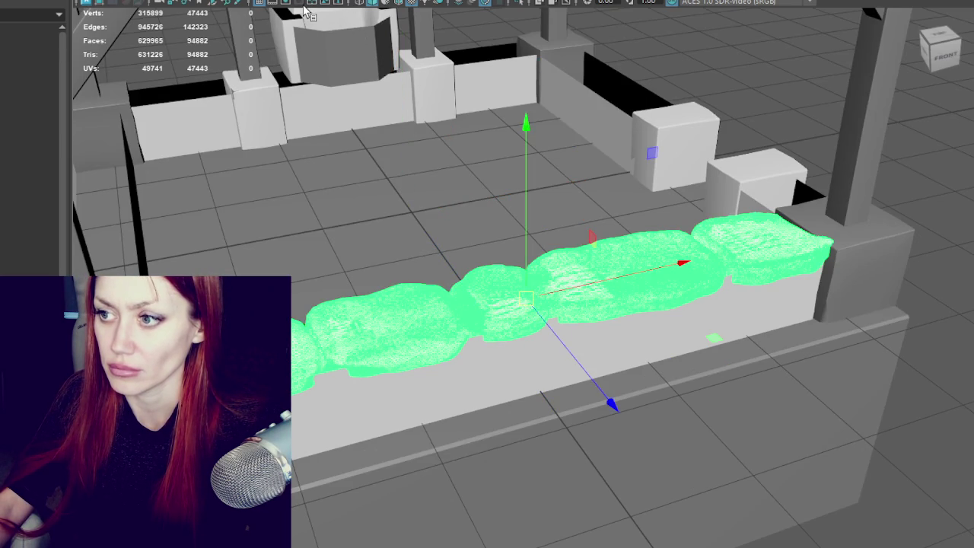
pyautogui.hotkey('ctrl', 'd')
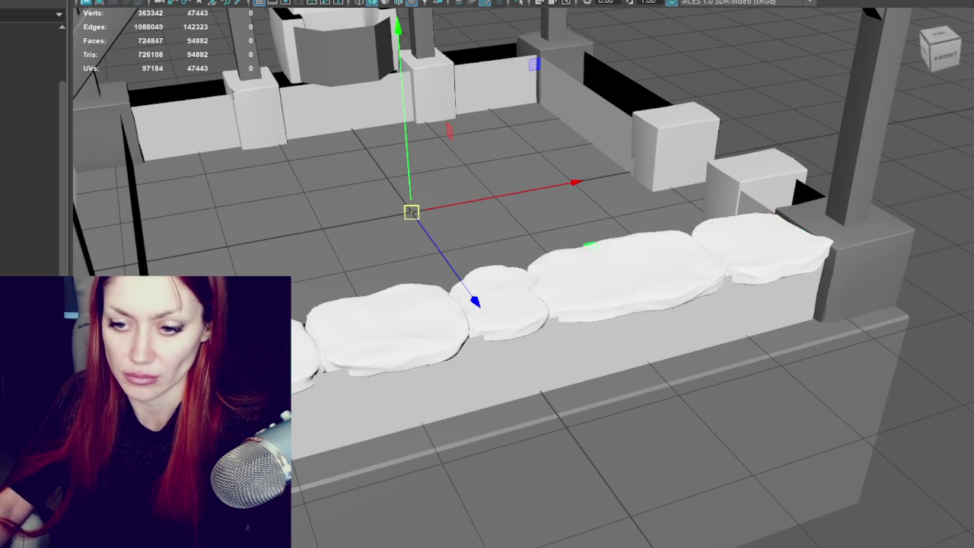
pyautogui.click(106, 0)
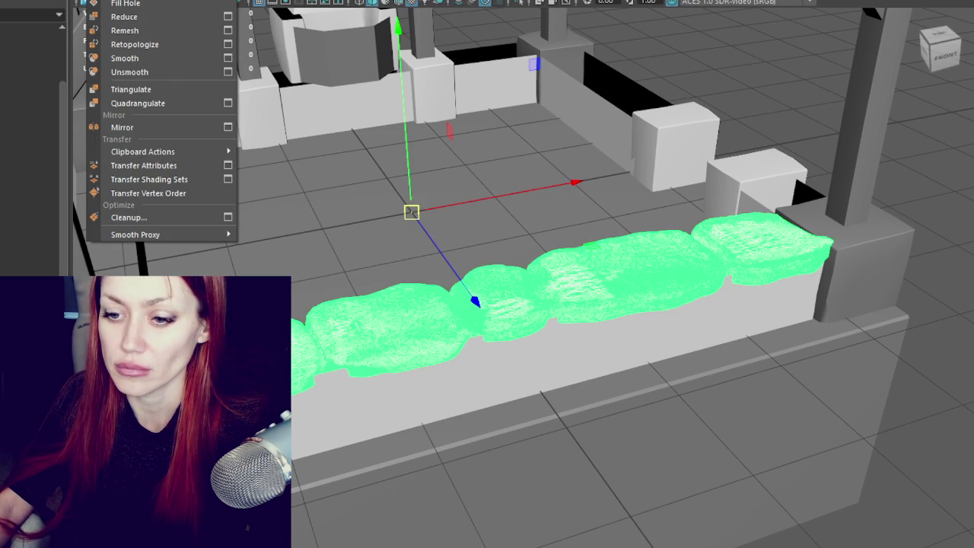
pyautogui.press('Escape')
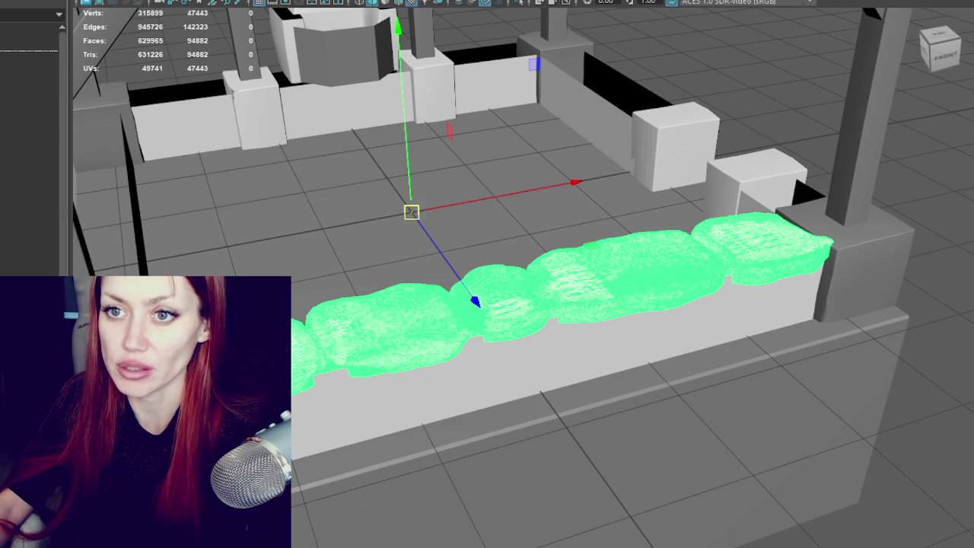
pyautogui.click(29, 98)
pyautogui.click(29, 196)
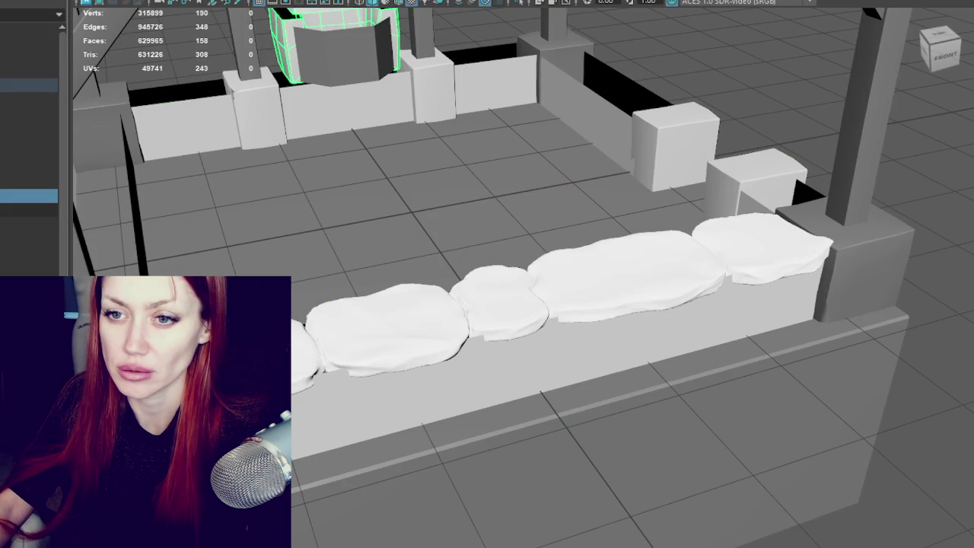
# Orbit down to the chimney, select it in the Outliner and give it a new name
pyautogui.click(29, 236)
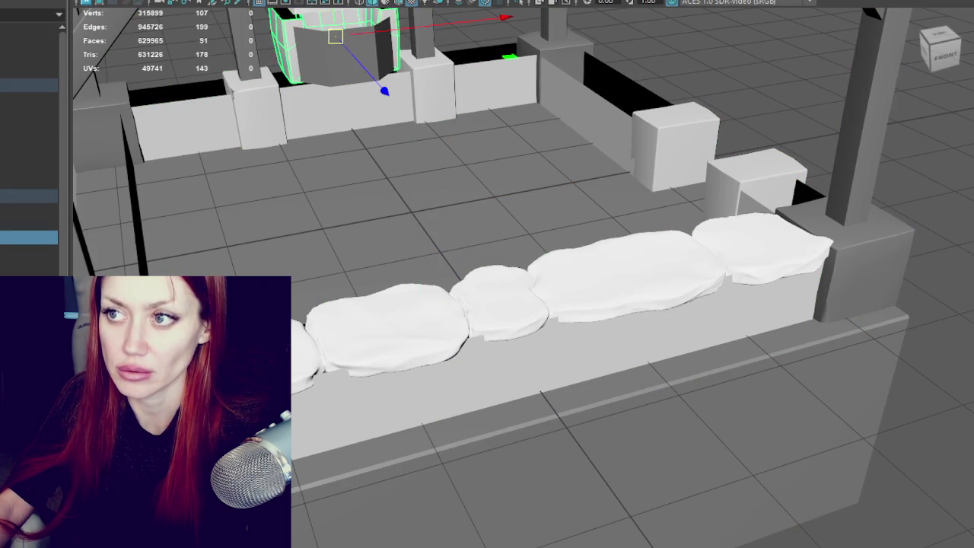
pyautogui.keyDown('alt'); pyautogui.moveTo(291, 146); pyautogui.dragTo(278, 235); pyautogui.keyUp('alt')
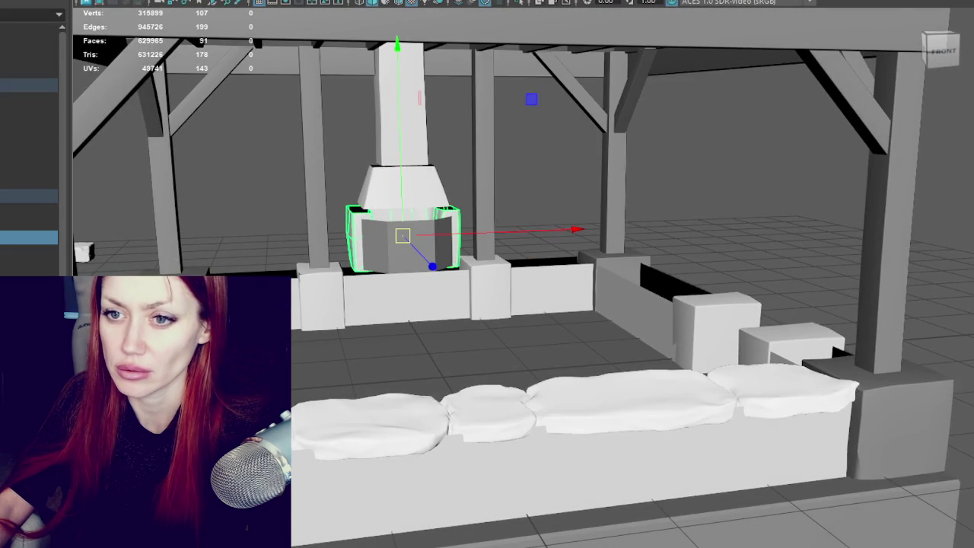
pyautogui.click(29, 196)
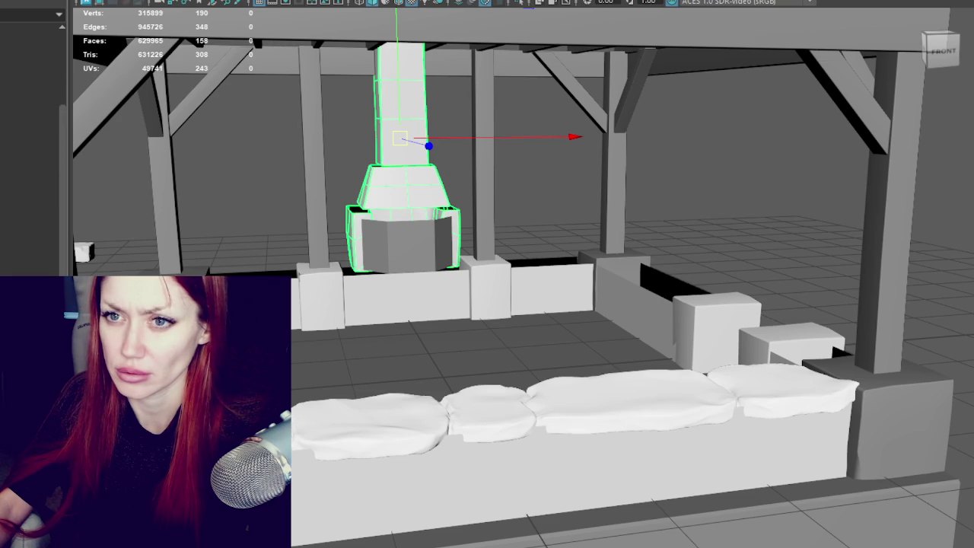
pyautogui.doubleClick(28, 44)
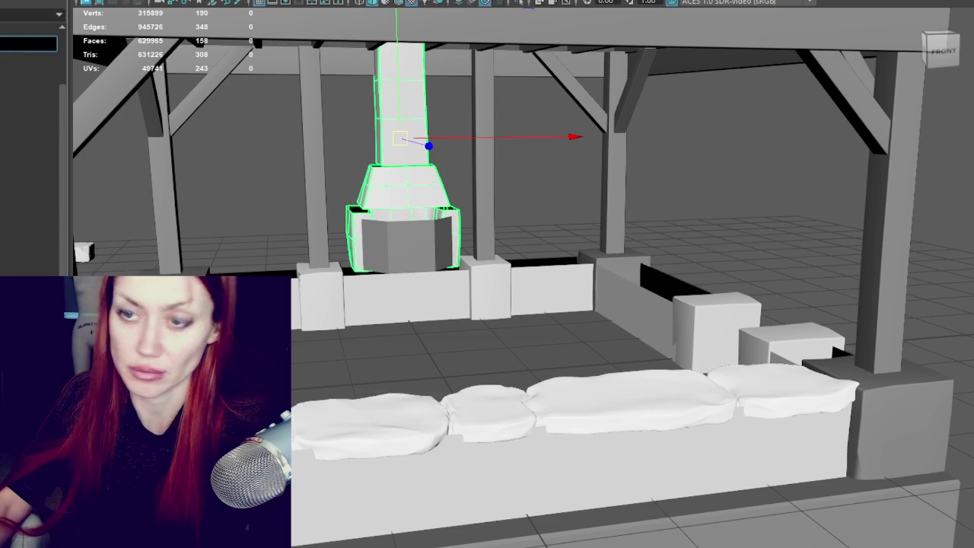
pyautogui.press('Return')
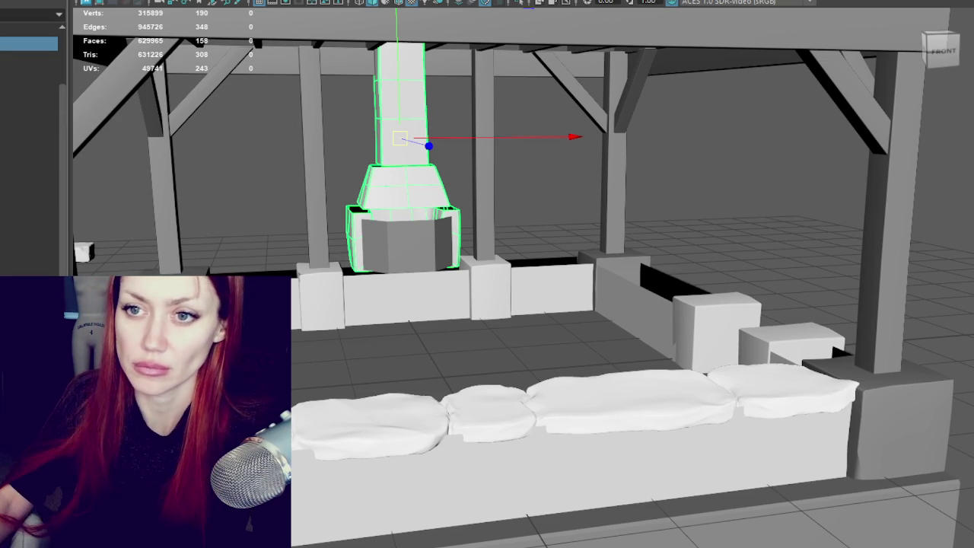
# Rename the stone slab mesh in the Outliner, then try selecting the pergola group and left-end block
pyautogui.click(28, 140)
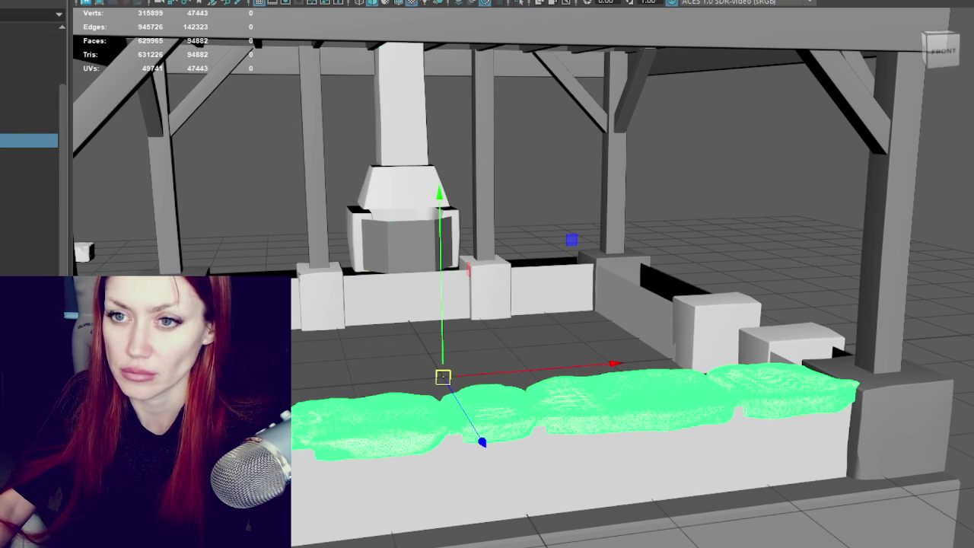
pyautogui.doubleClick(28, 140)
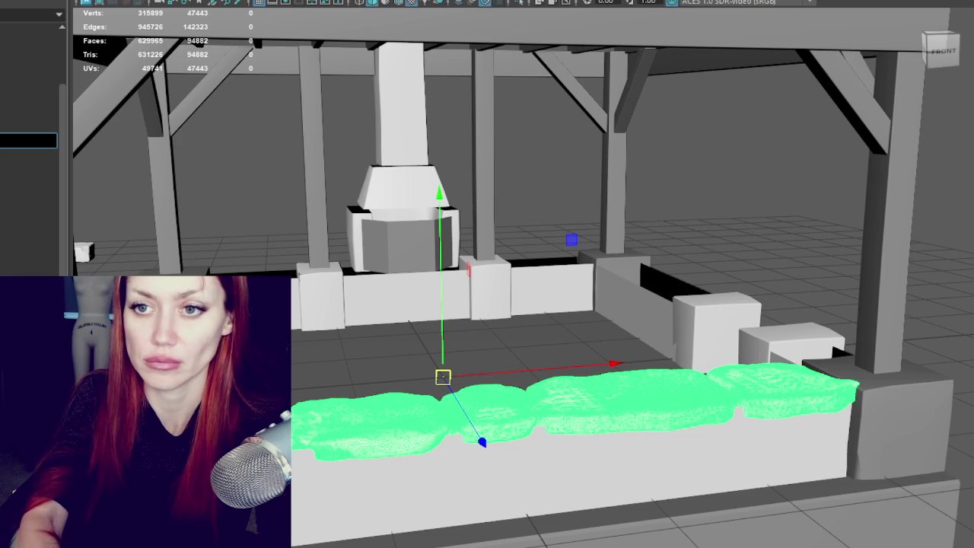
pyautogui.press('Return')
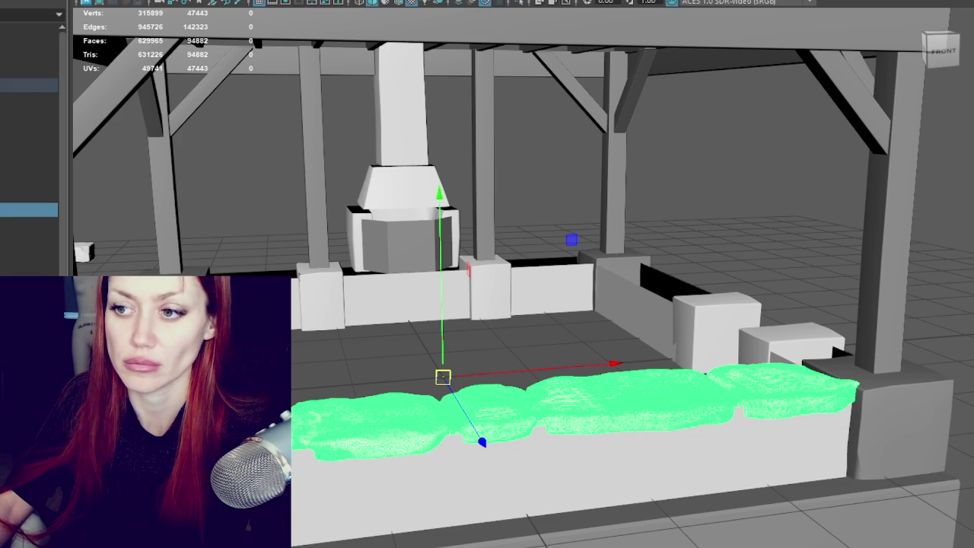
pyautogui.click(28, 85)
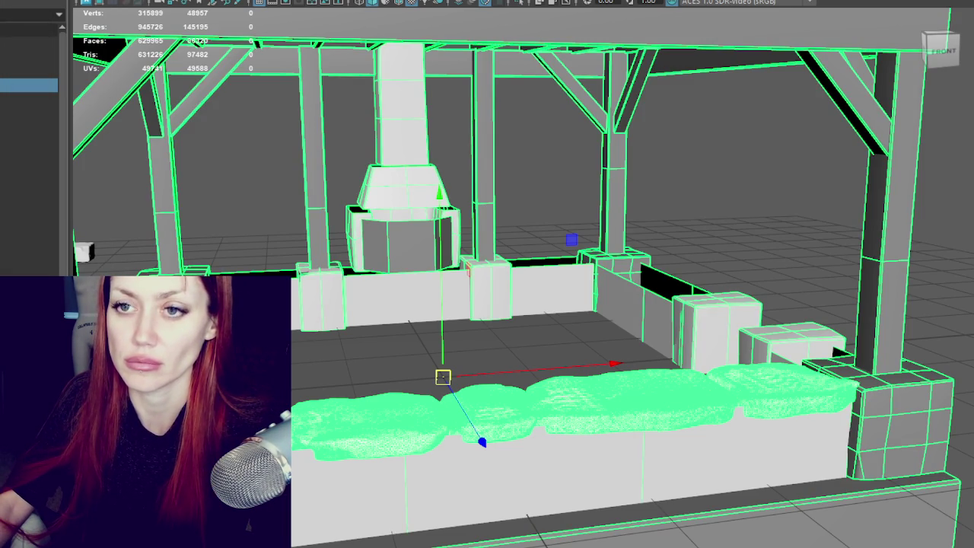
pyautogui.scroll(-3, 28, 152)
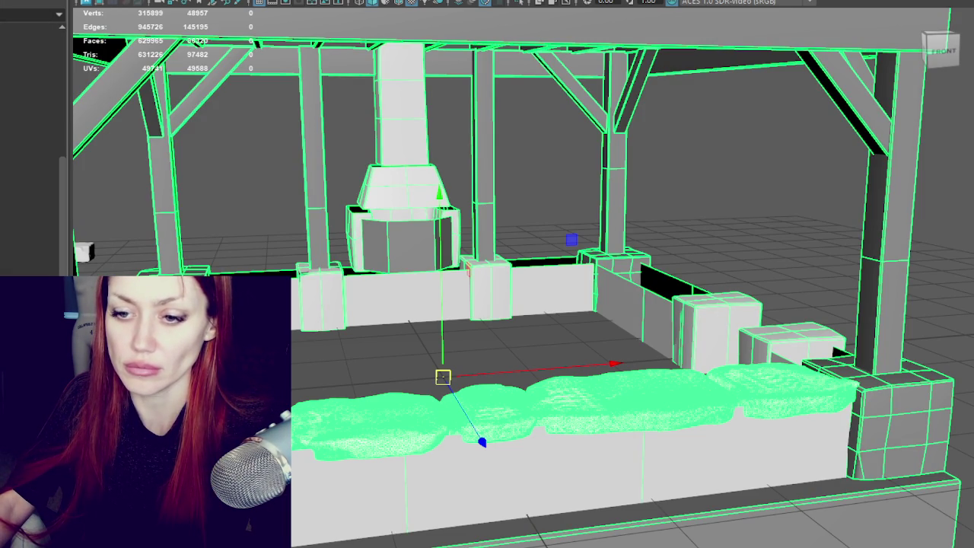
pyautogui.click(320, 293)
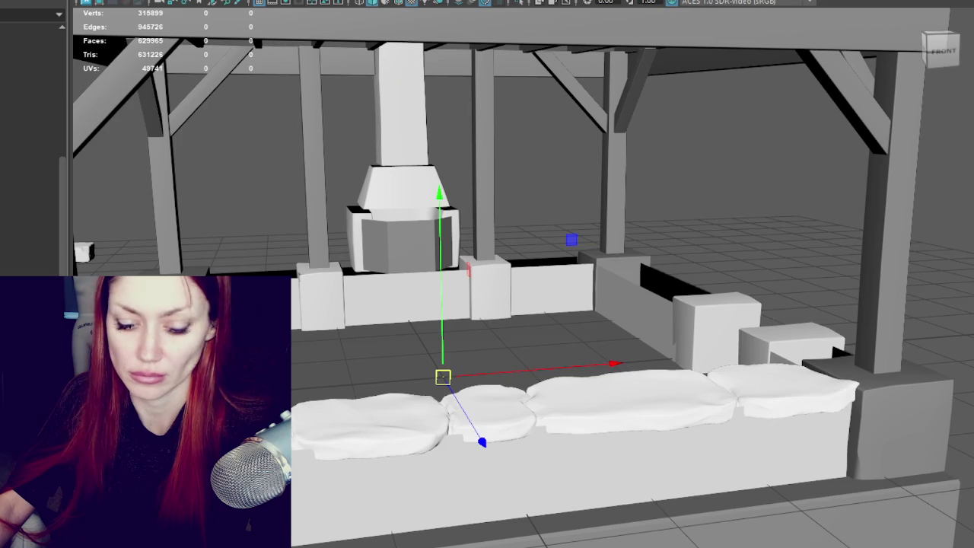
pyautogui.press('Up')
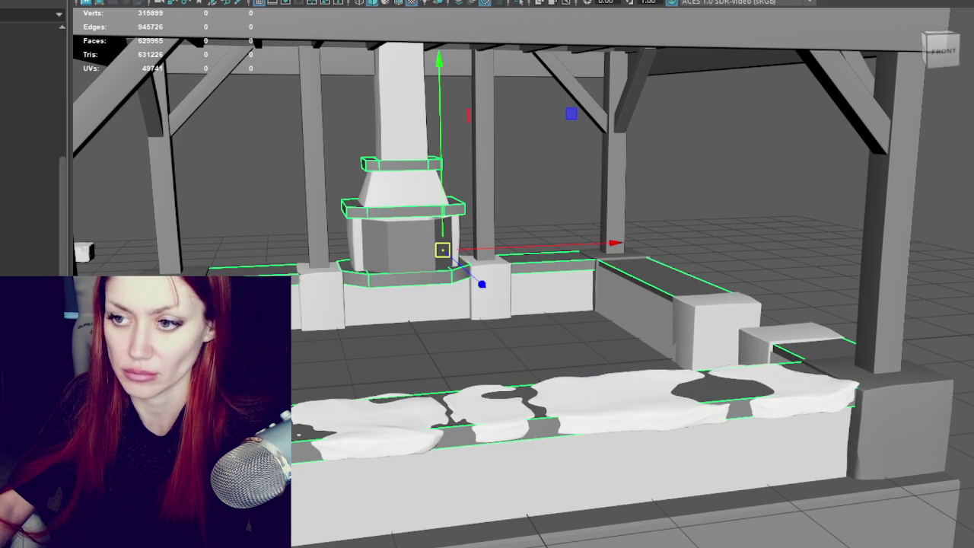
pyautogui.hotkey('ctrl', 'z')
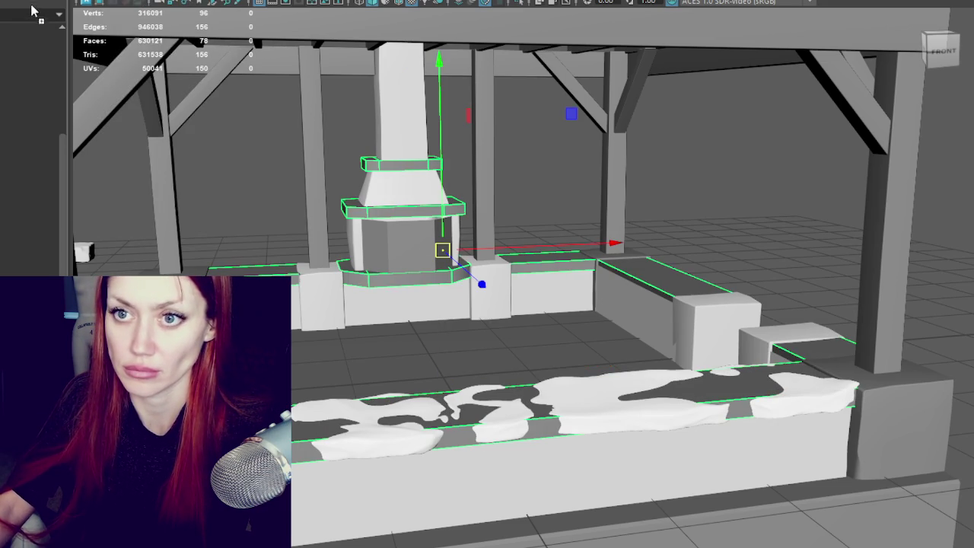
# Select the floor object and inspect its faces before returning to object selection
pyautogui.click(28, 85)
pyautogui.moveTo(271, 204); pyautogui.dragTo(271, 261, button='right')
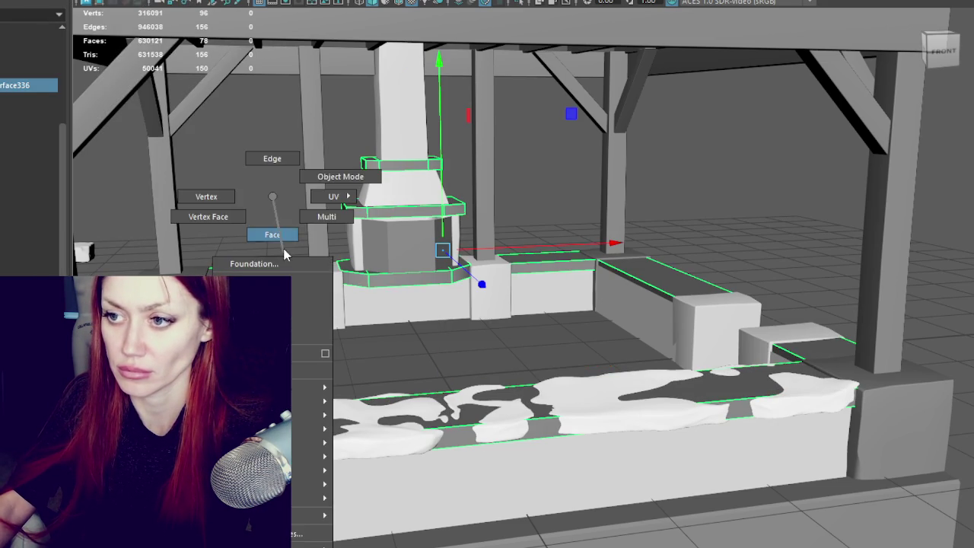
pyautogui.click(295, 423)
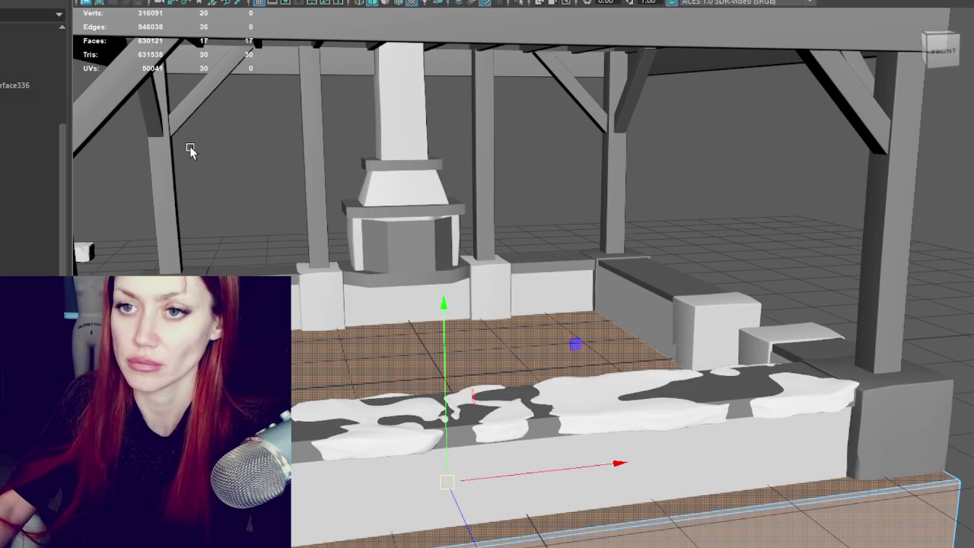
pyautogui.moveTo(196, 144); pyautogui.dragTo(256, 126, button='right')
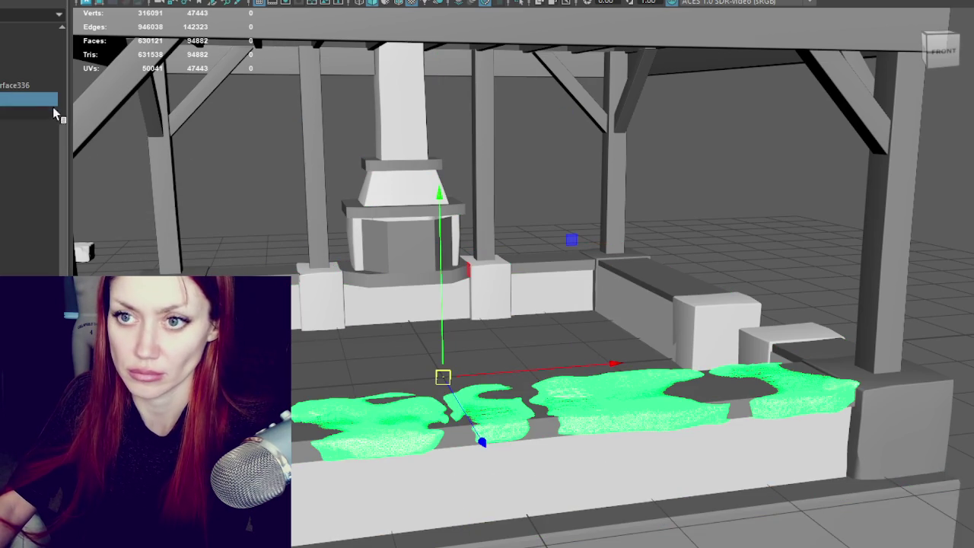
# Rename the floor object and isolate the floor pieces with Ctrl+1, picking the long front bar
pyautogui.click(34, 86)
pyautogui.doubleClick(33, 85)
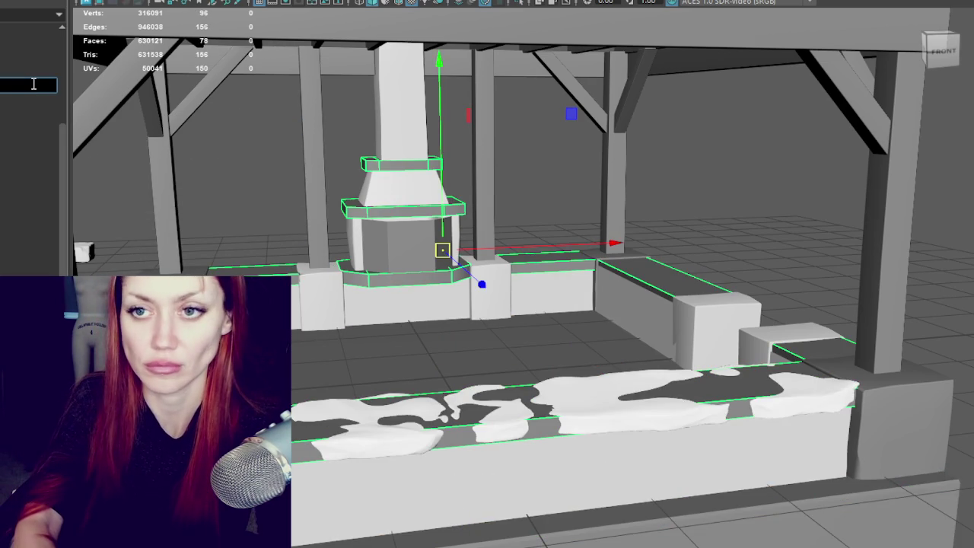
pyautogui.press('Return')
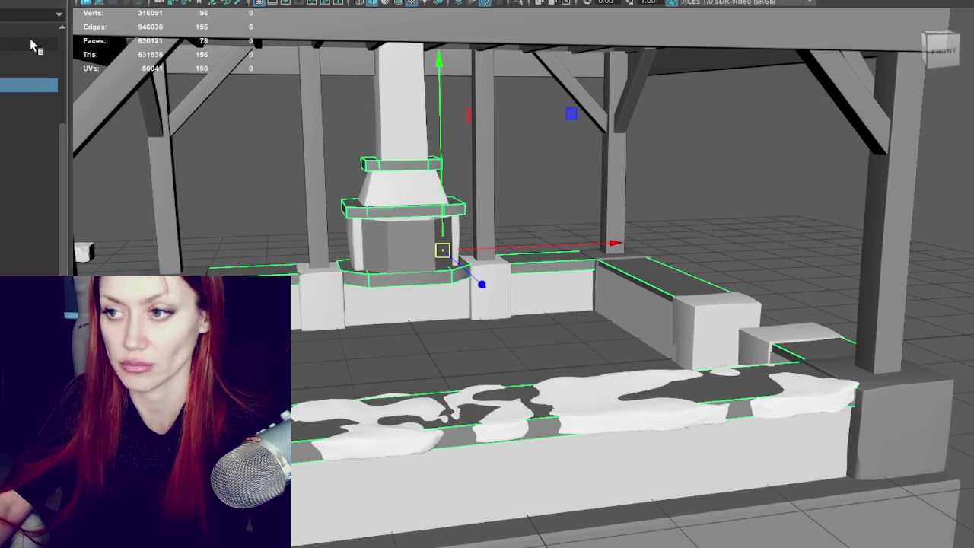
pyautogui.hotkey('ctrl', '1')
pyautogui.click(533, 427)
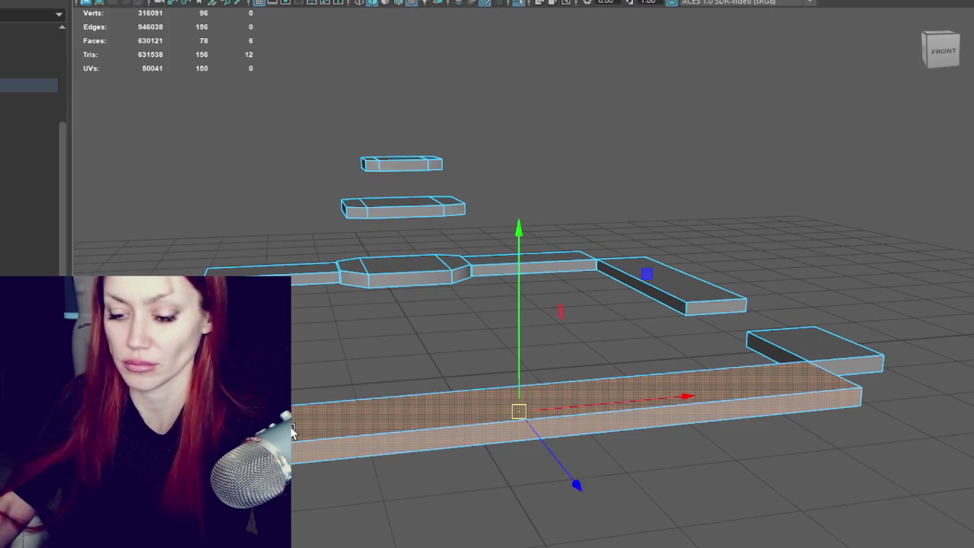
# Delete the long front floor bar and select the remaining floor pieces
pyautogui.press('Delete')
pyautogui.click(415, 42)
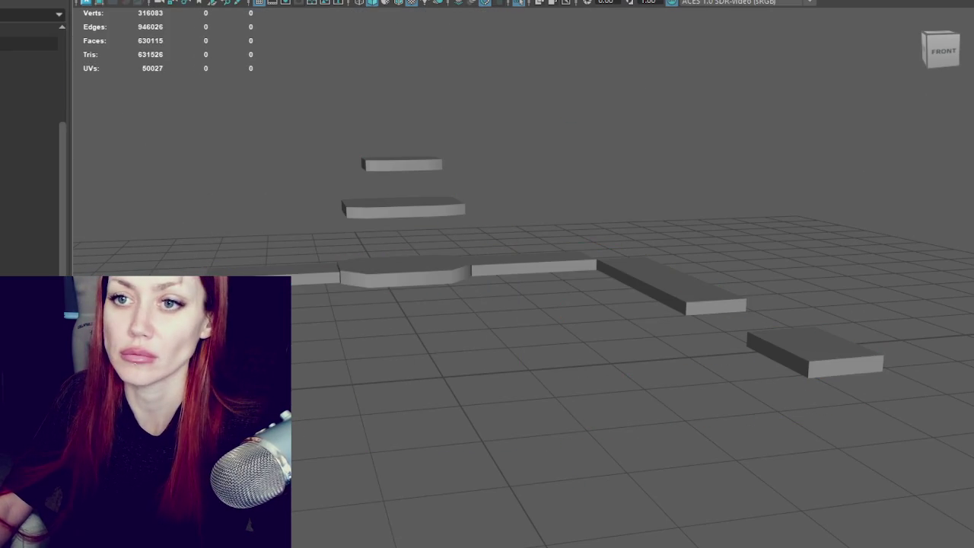
pyautogui.click(29, 86)
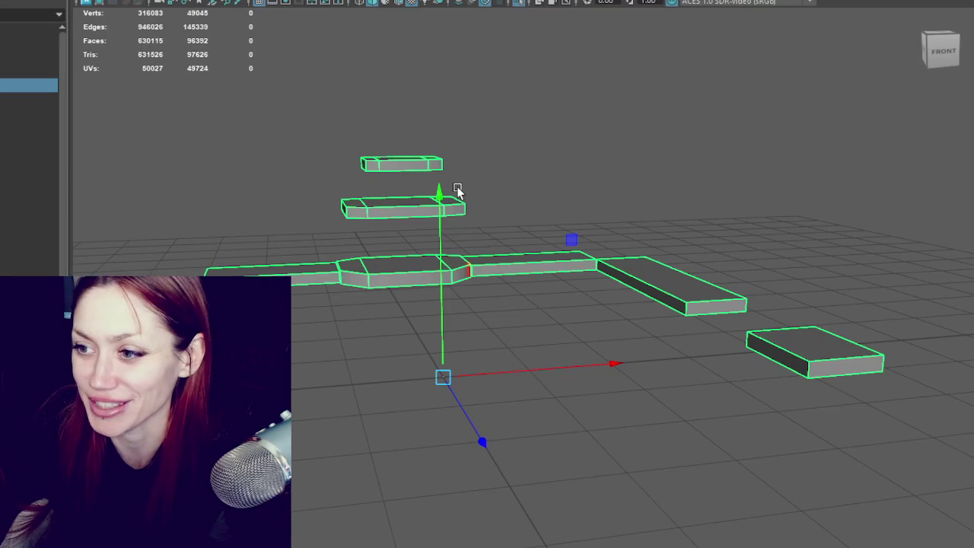
# Clear the selection and exit isolate mode to show the whole pergola again
pyautogui.click(29, 223)
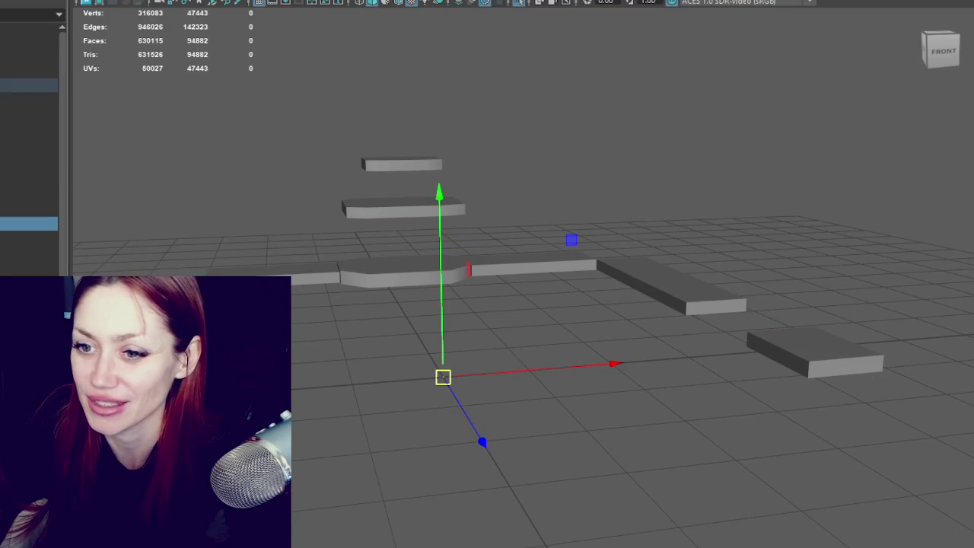
pyautogui.click(166, 200)
pyautogui.hotkey('ctrl', '1')
# Retopologize the ledge stone slabs with Mesh > Retopologize, ignoring the troubleshoot warnings
pyautogui.click(349, 455)
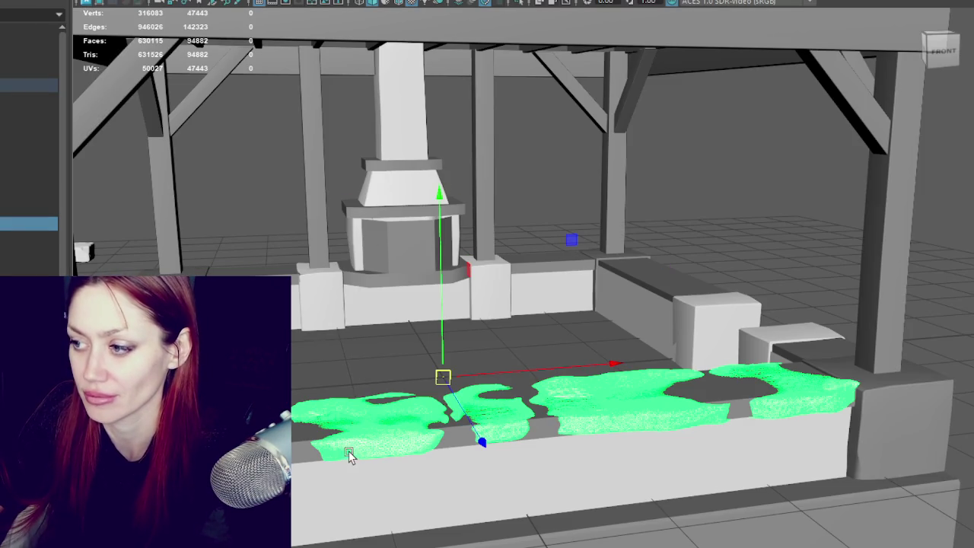
pyautogui.keyDown('shift'); pyautogui.moveTo(172, 30); pyautogui.dragTo(166, 48, button='right'); pyautogui.keyUp('shift')
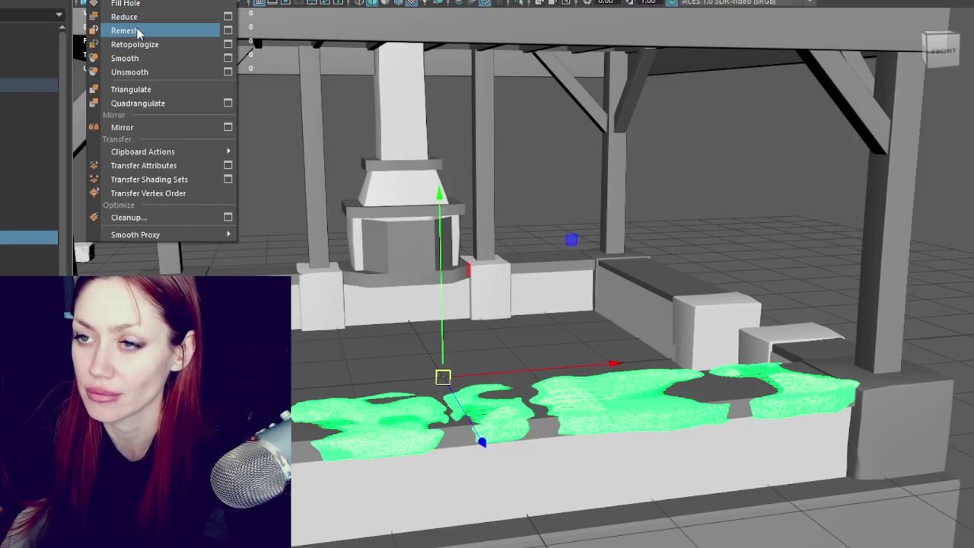
pyautogui.click(137, 44)
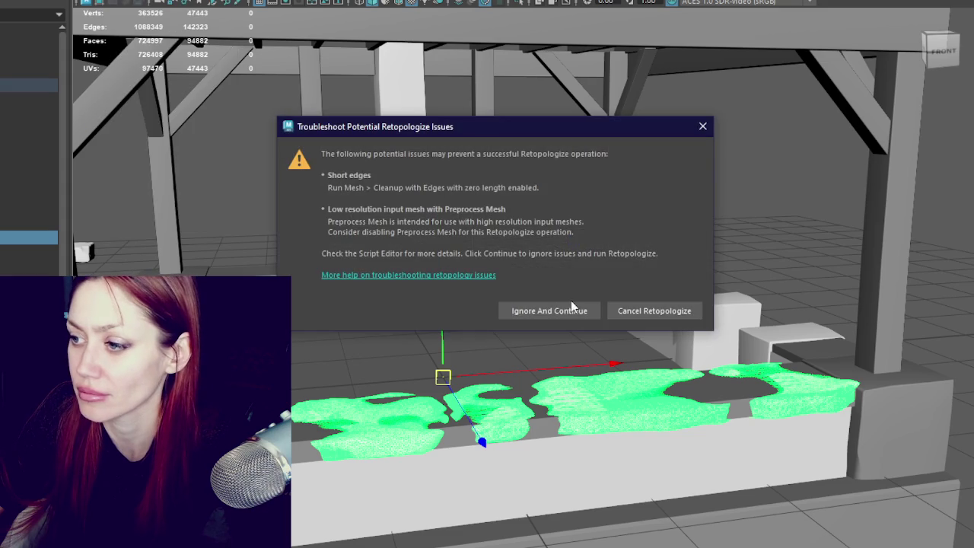
pyautogui.click(569, 311)
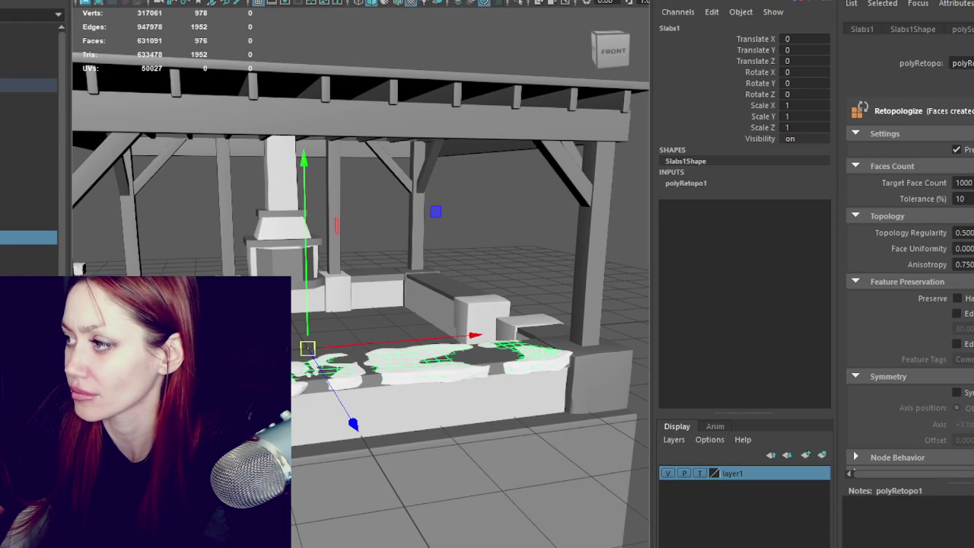
# Check the Target Face Count, then select and delete the dense original slab mesh
pyautogui.doubleClick(959, 183)
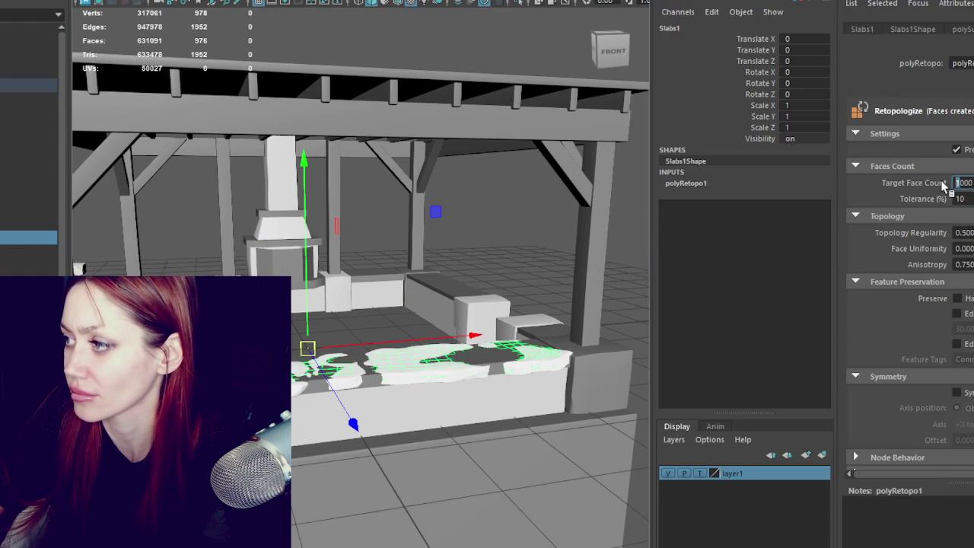
pyautogui.moveTo(918, 249)
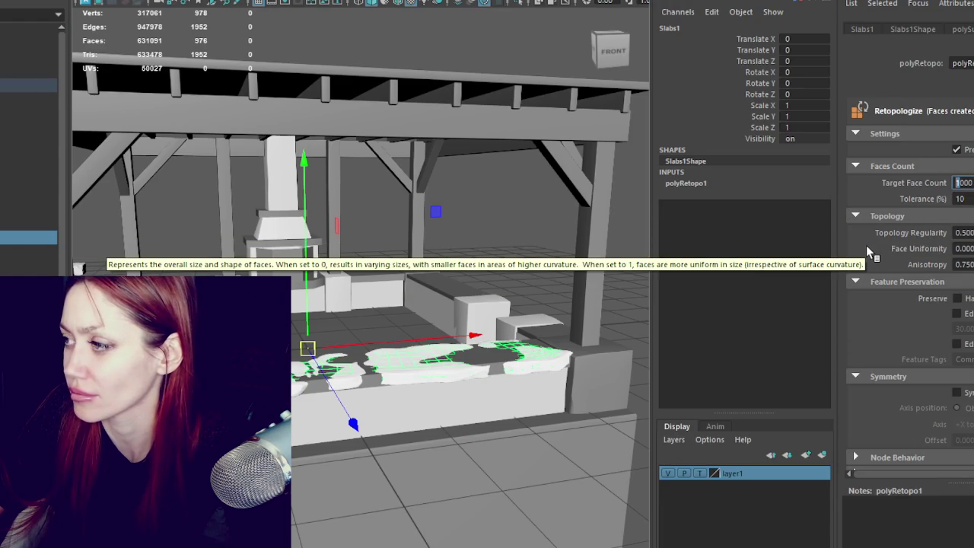
pyautogui.click(515, 266)
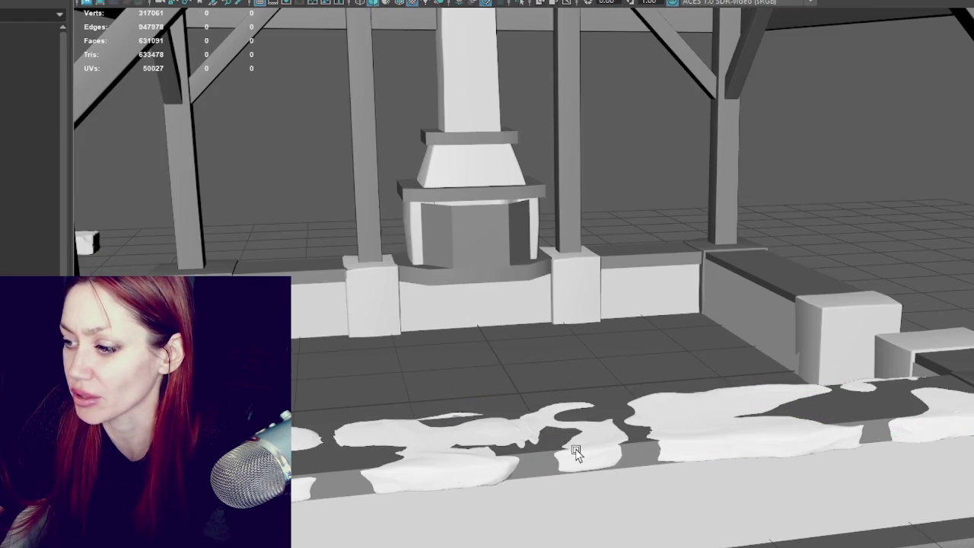
pyautogui.click(576, 452)
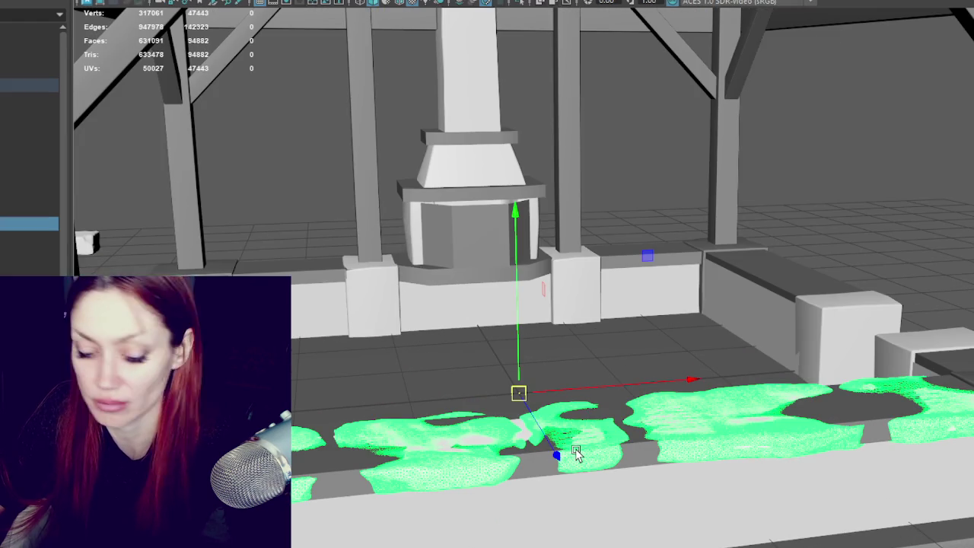
pyautogui.click(576, 452)
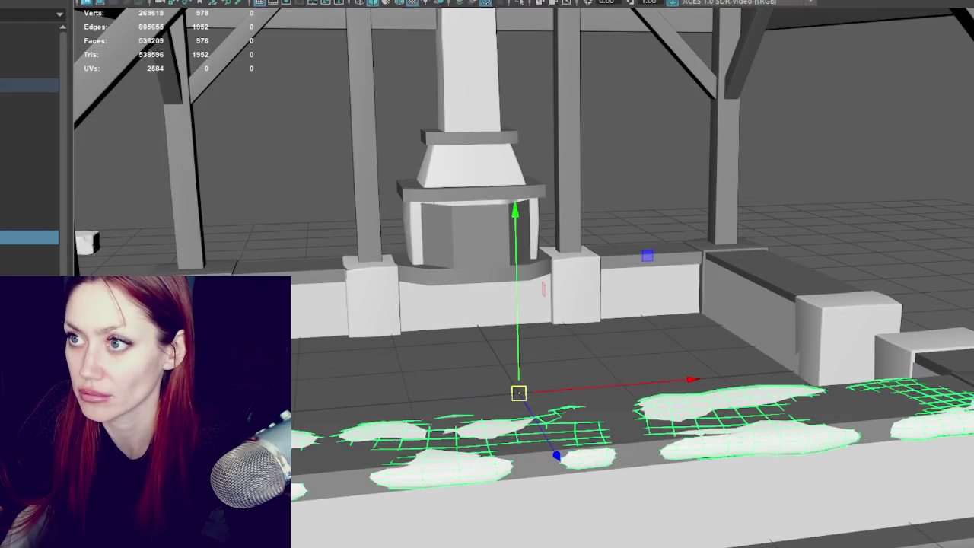
# Select the low-poly slab mesh and all scene objects, then clear the selection
pyautogui.click(29, 223)
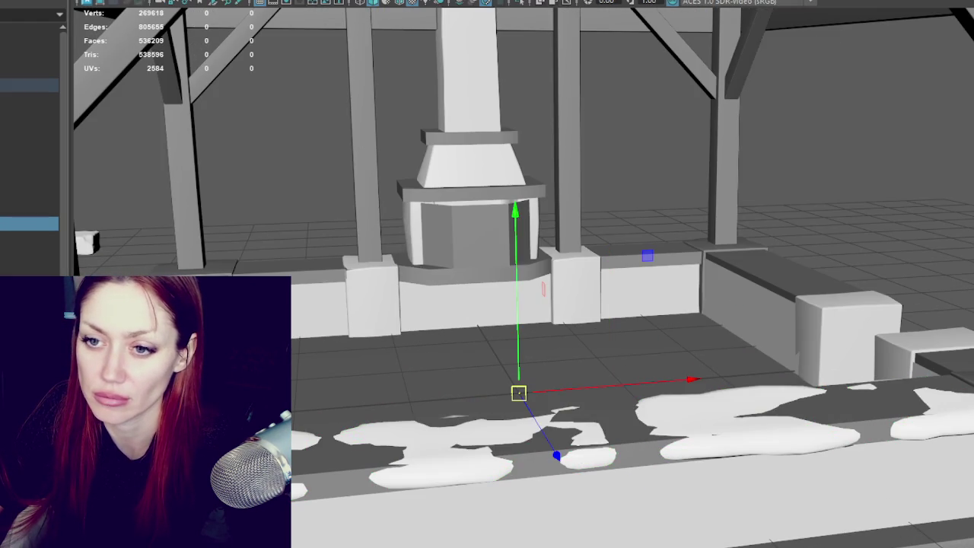
pyautogui.click(28, 237)
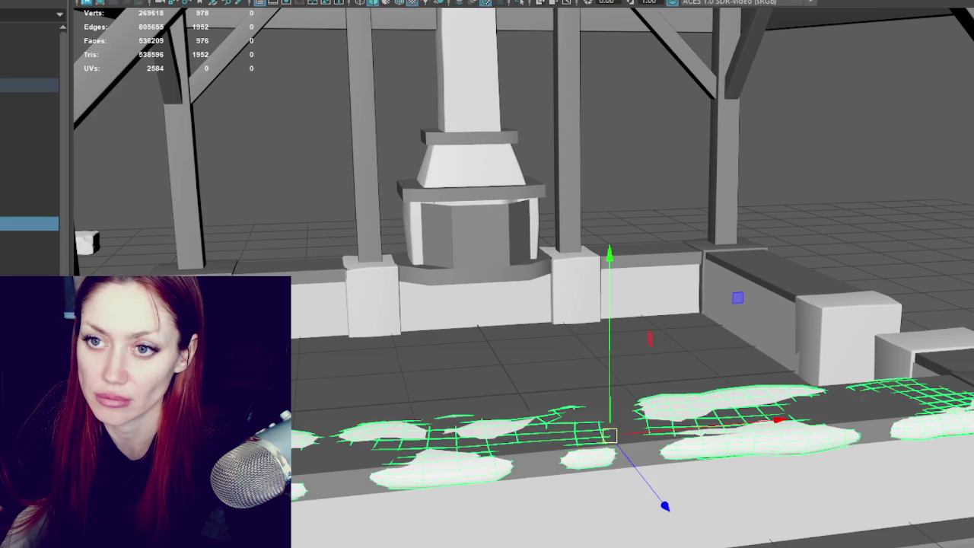
pyautogui.keyDown('shift'); pyautogui.click(29, 182); pyautogui.keyUp('shift')
pyautogui.press('Escape')
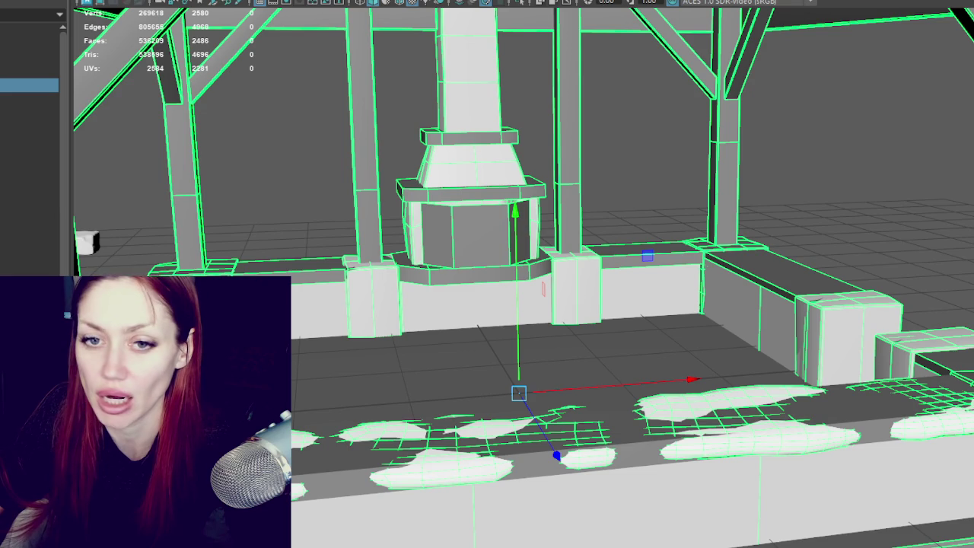
pyautogui.click(333, 122)
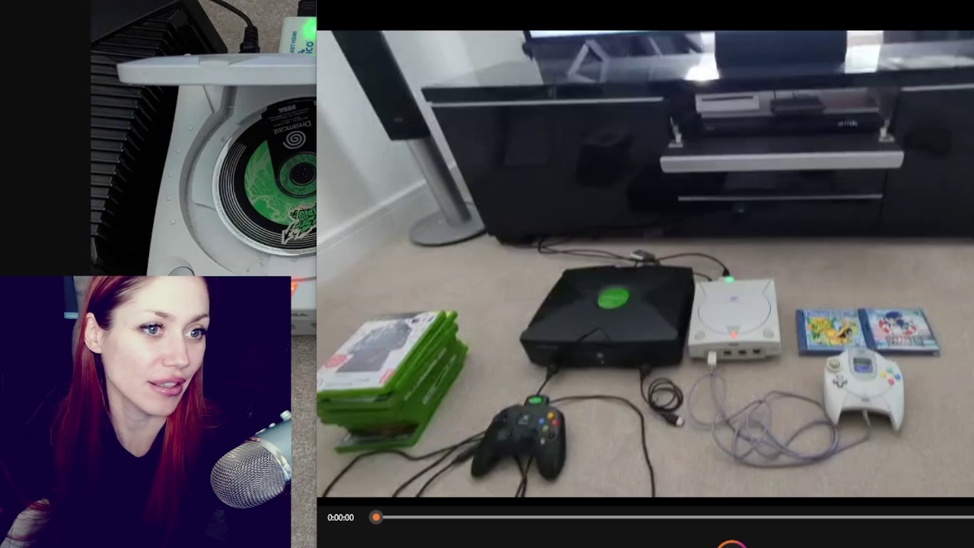
# Play the clip through to the footage of the animated two-legged bone rig
pyautogui.press('space')
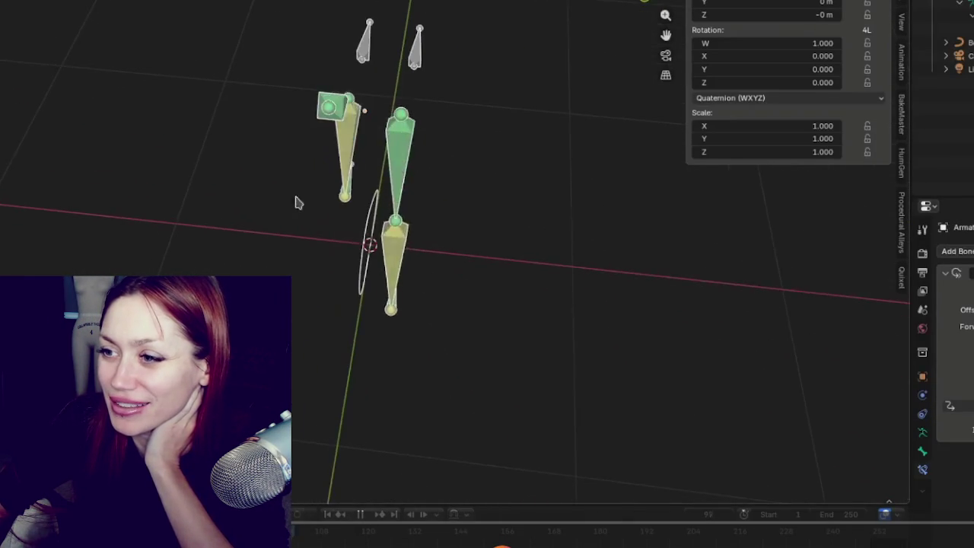
# Orbit around the walking leg rig and snap to a flat side view
pyautogui.moveTo(496, 212); pyautogui.dragTo(428, 191, button='middle')
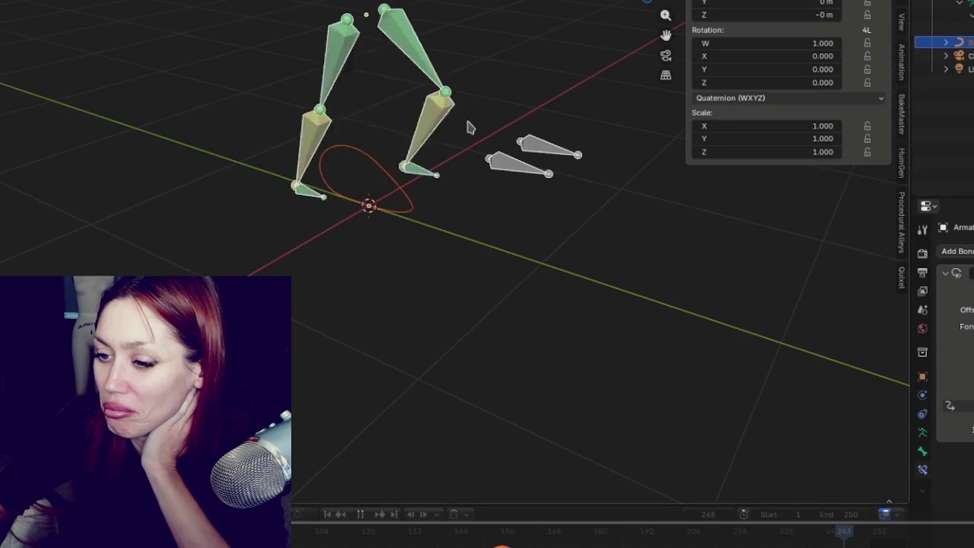
pyautogui.moveTo(489, 127); pyautogui.dragTo(502, 118, button='middle')
pyautogui.press('KP_3')
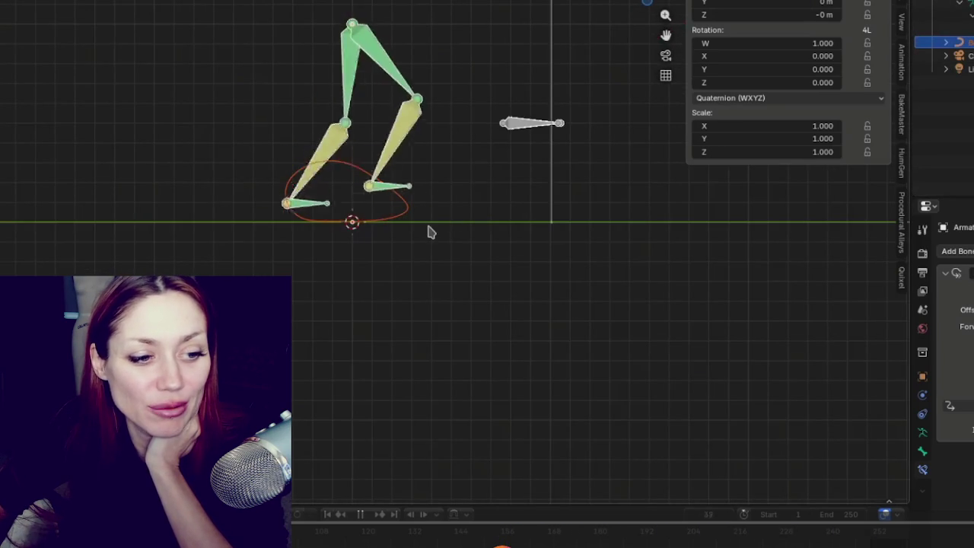
# Leave Pose Mode, select the foot-path Bézier curve, and edit its control points for scaling
pyautogui.press('Tab')
pyautogui.press('Tab')
pyautogui.press('Tab')
pyautogui.press('Tab')
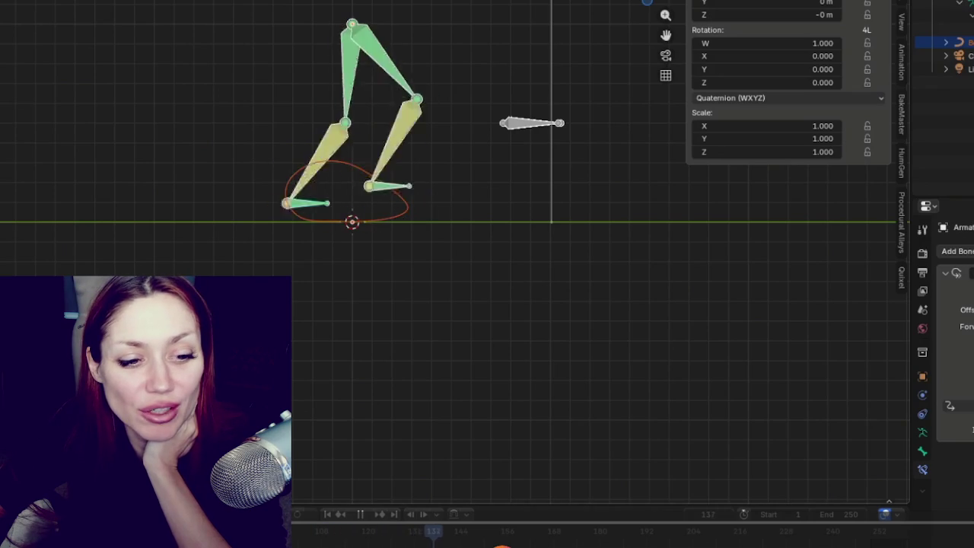
pyautogui.hotkey('ctrl', 'Tab')
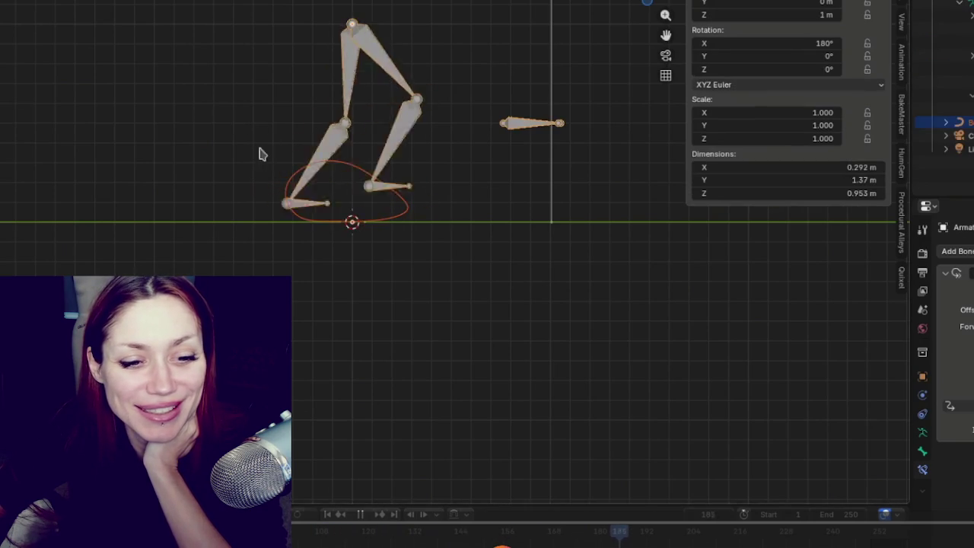
pyautogui.click(297, 219)
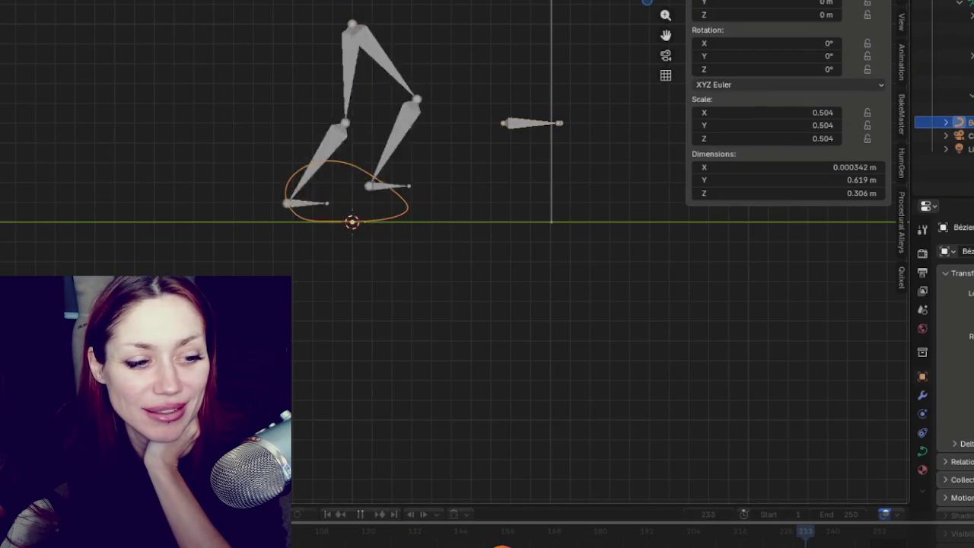
pyautogui.press('Tab')
pyautogui.press('s')
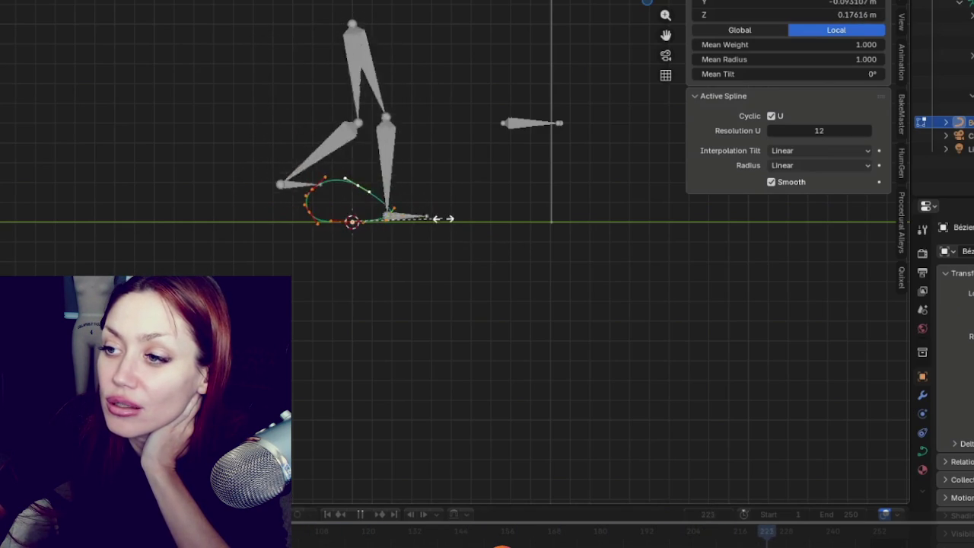
# Confirm the enlarged foot-path curve and pause the animation playback
pyautogui.click(473, 232)
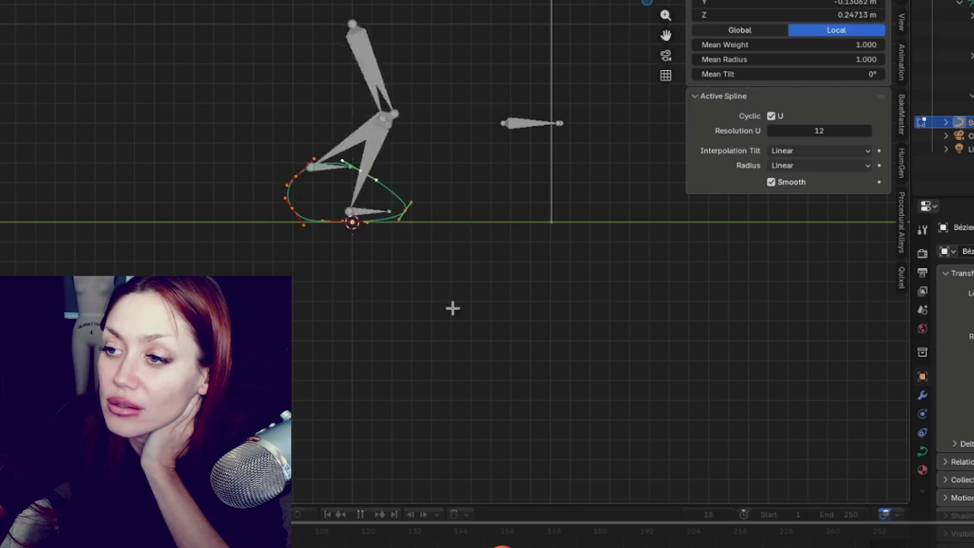
pyautogui.click(362, 515)
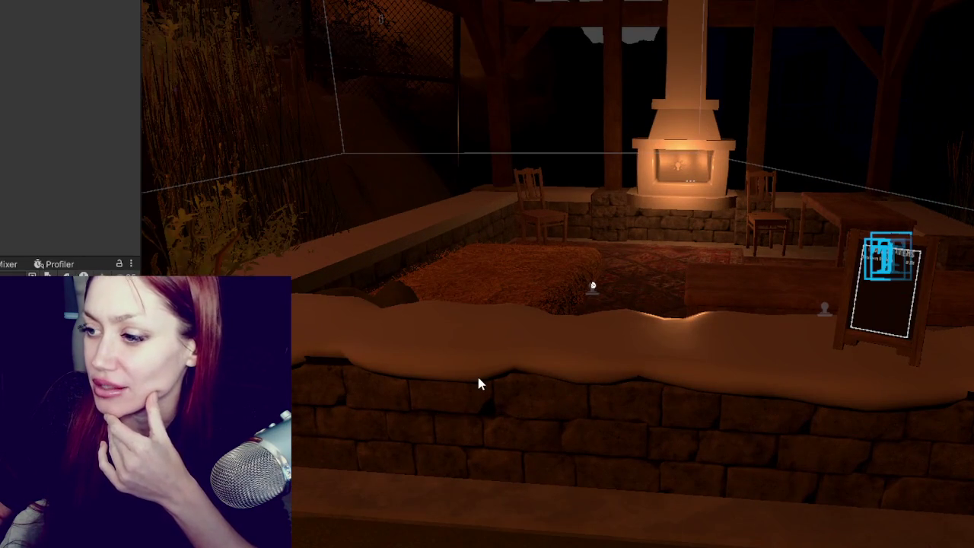
pyautogui.click(530, 332)
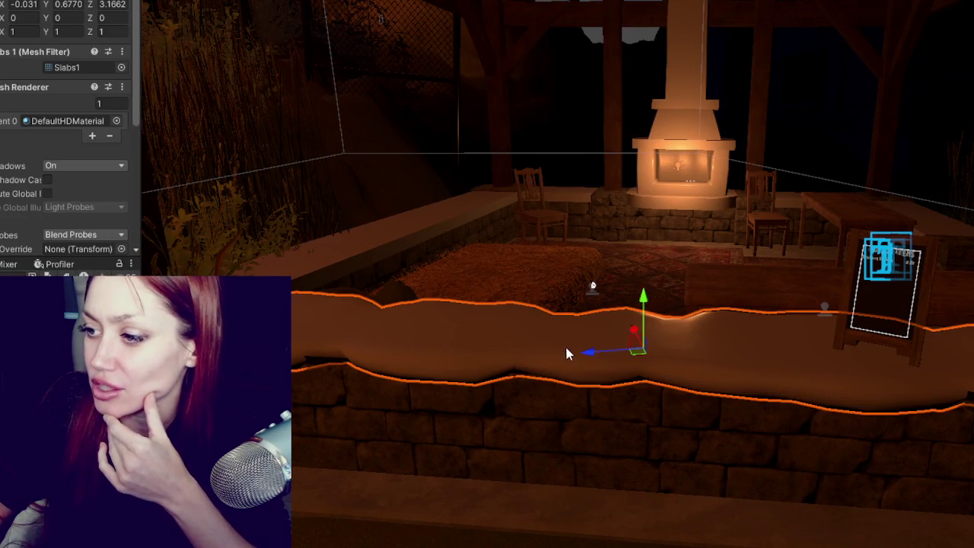
pyautogui.scroll(-4, 618, 351)
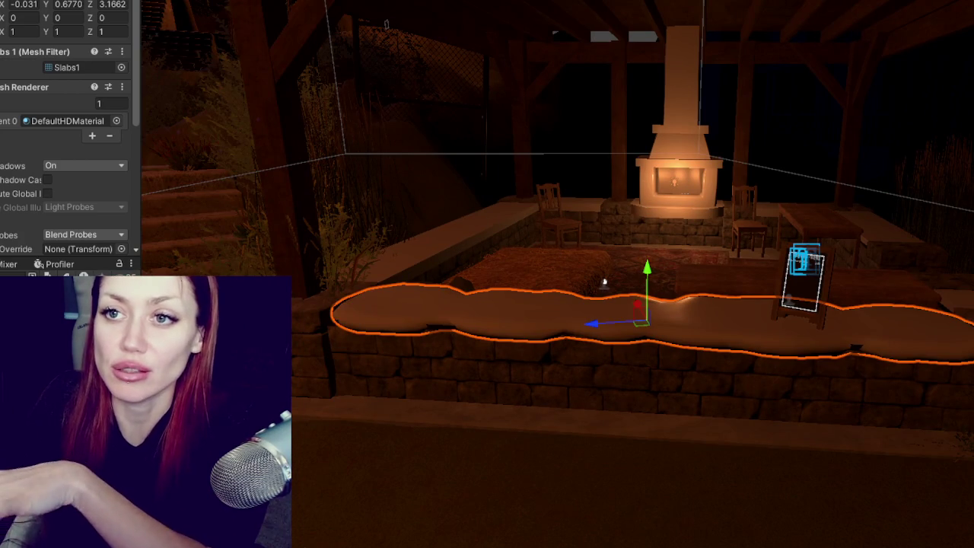
pyautogui.scroll(-3, 452, 282)
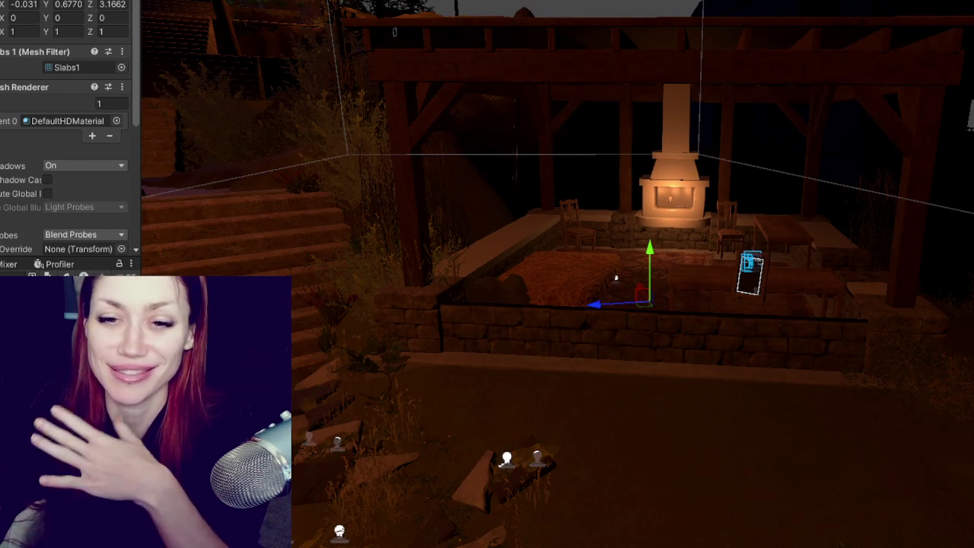